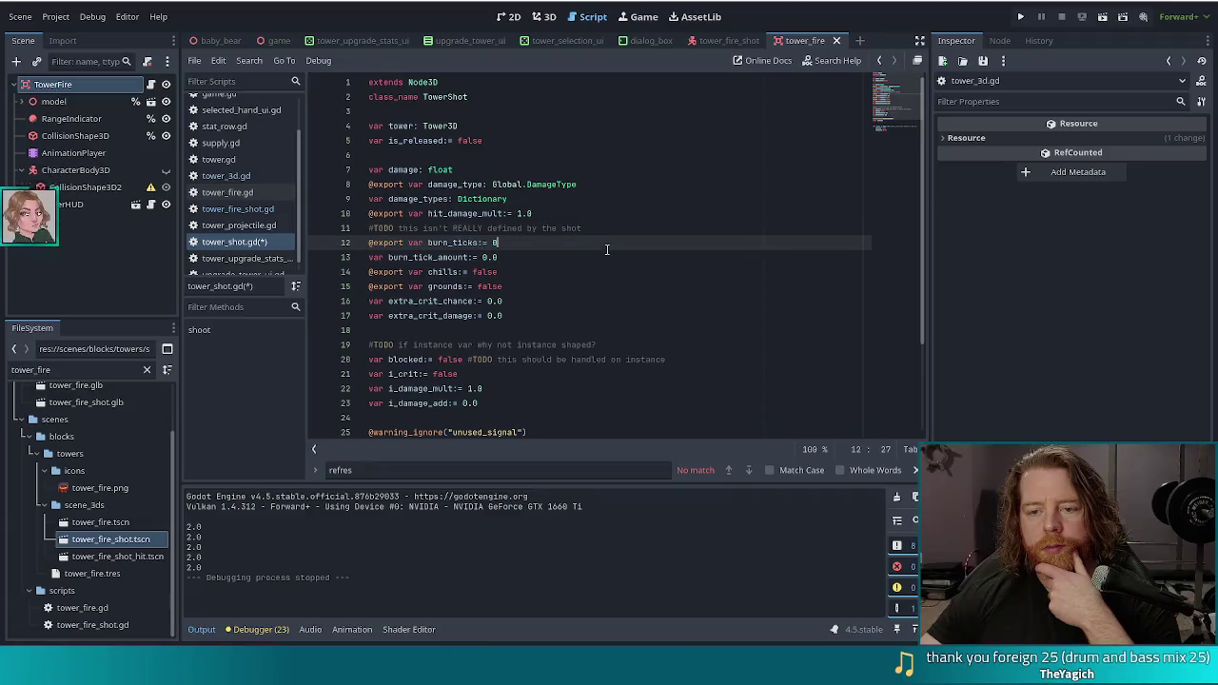
Save tower_shot.gd, review burn scaling in tower_fire_shot.gd, then select tower_fire.tres.
click(590, 242)
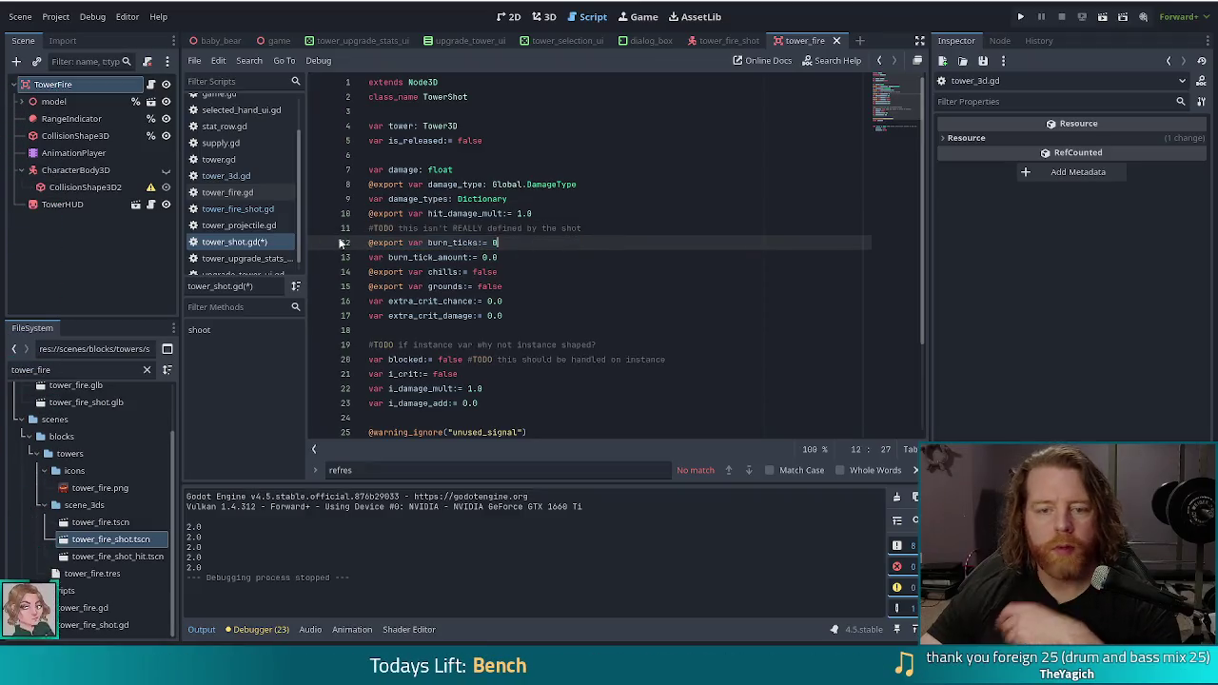
key(ctrl+s)
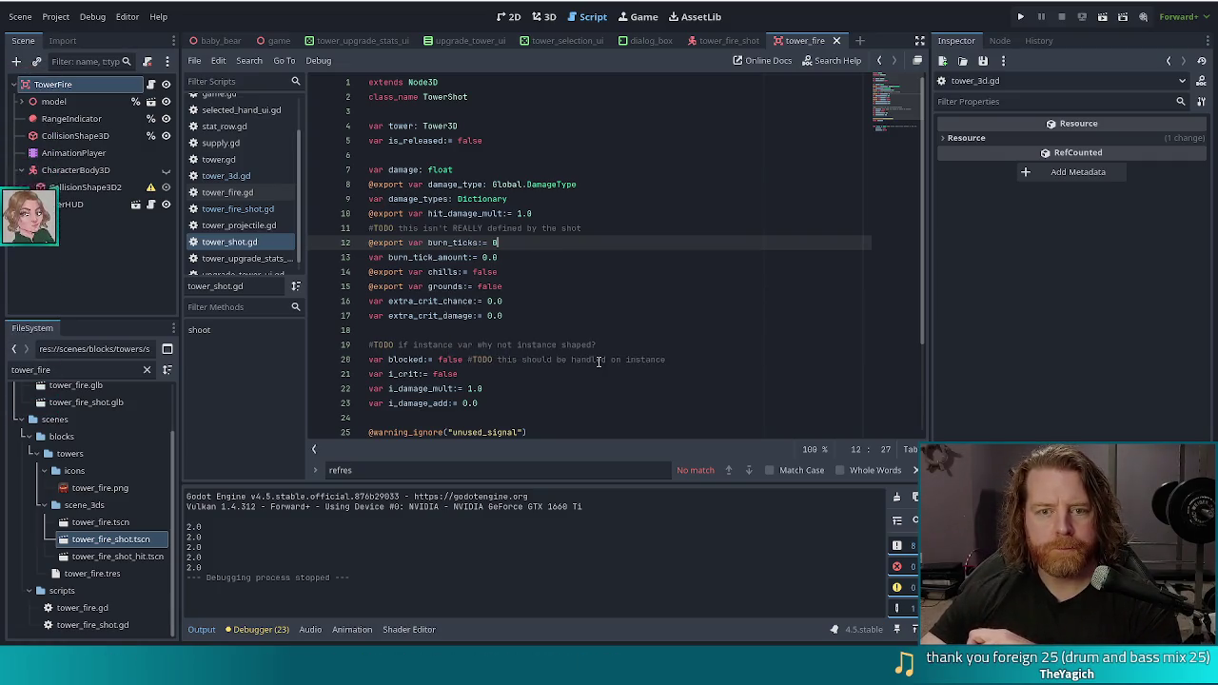
click(236, 208)
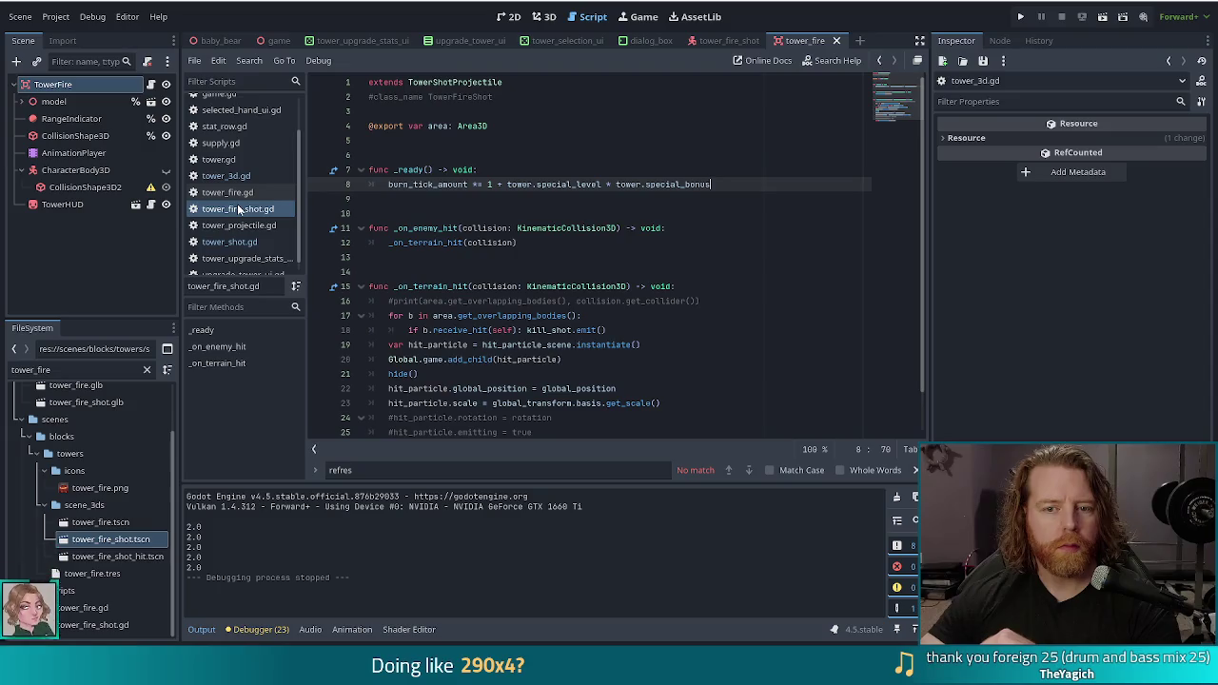
mouse_move(709, 189)
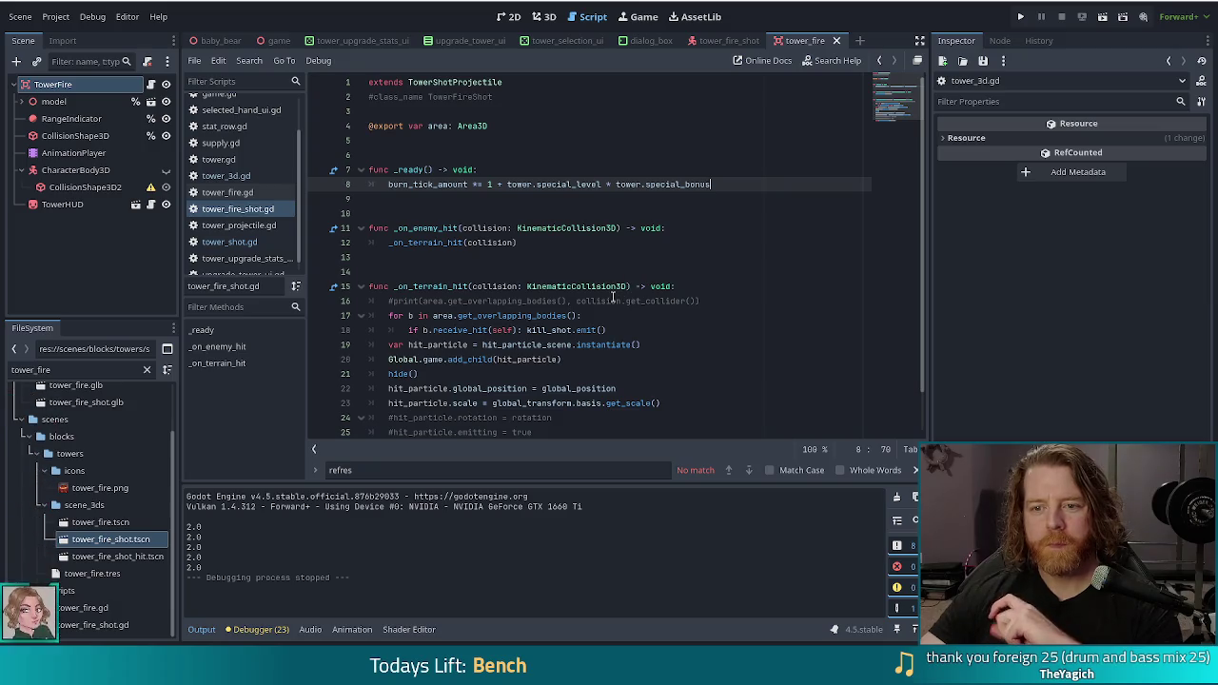
mouse_move(614, 291)
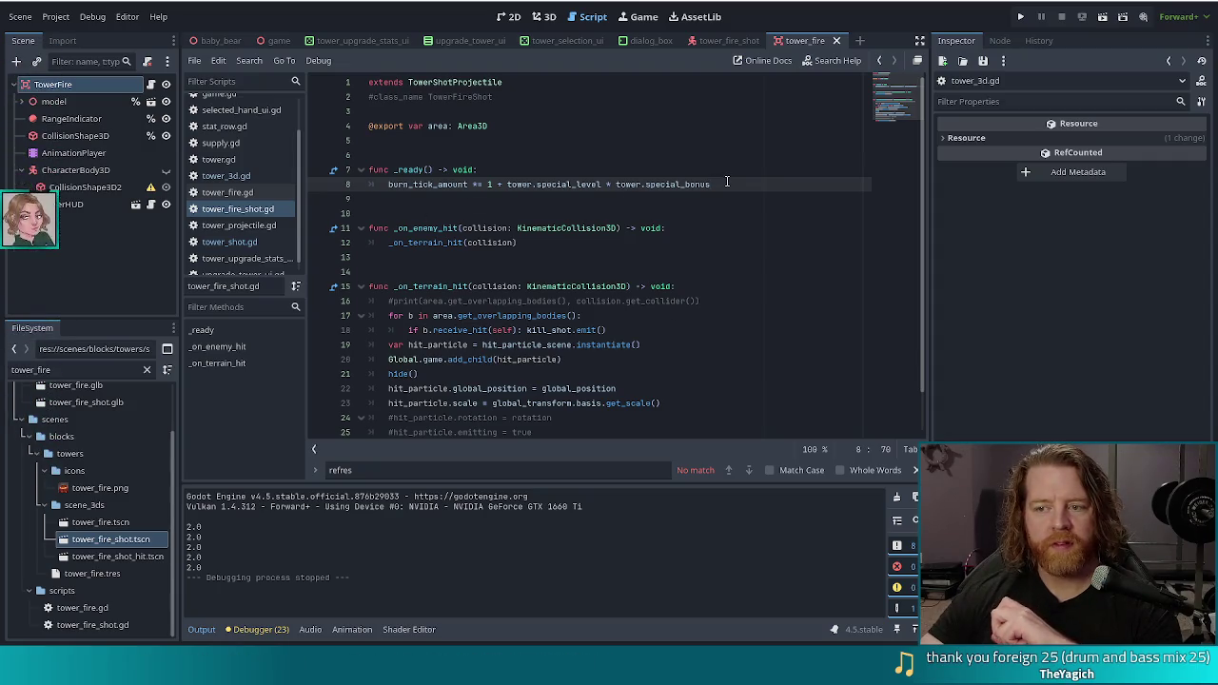
click(99, 573)
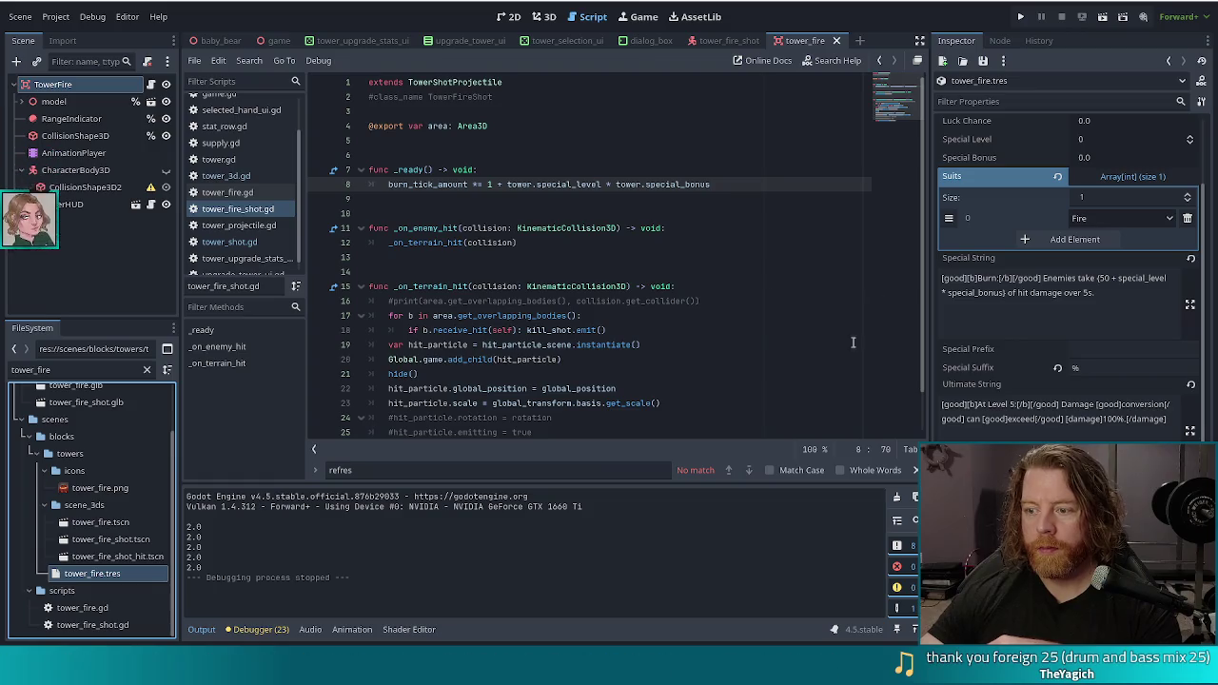
Enter 0.1 as the fire tower resource's Special Bonus.
click(1103, 158)
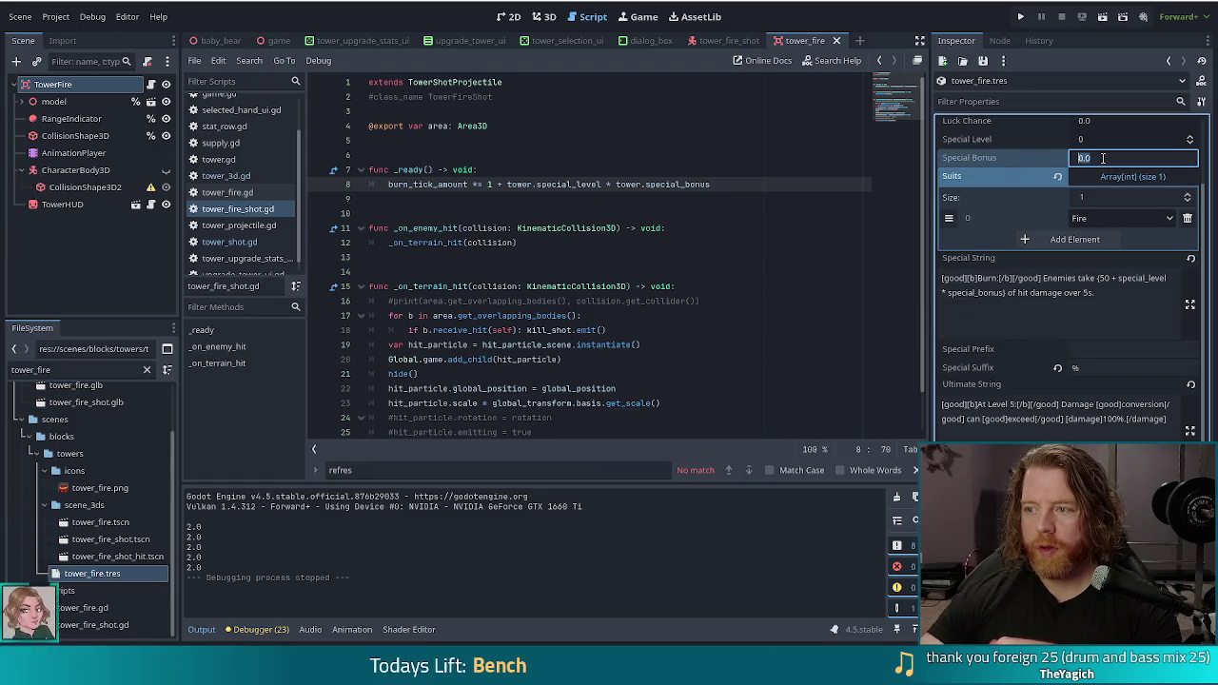
text(0.1)
key(Return)
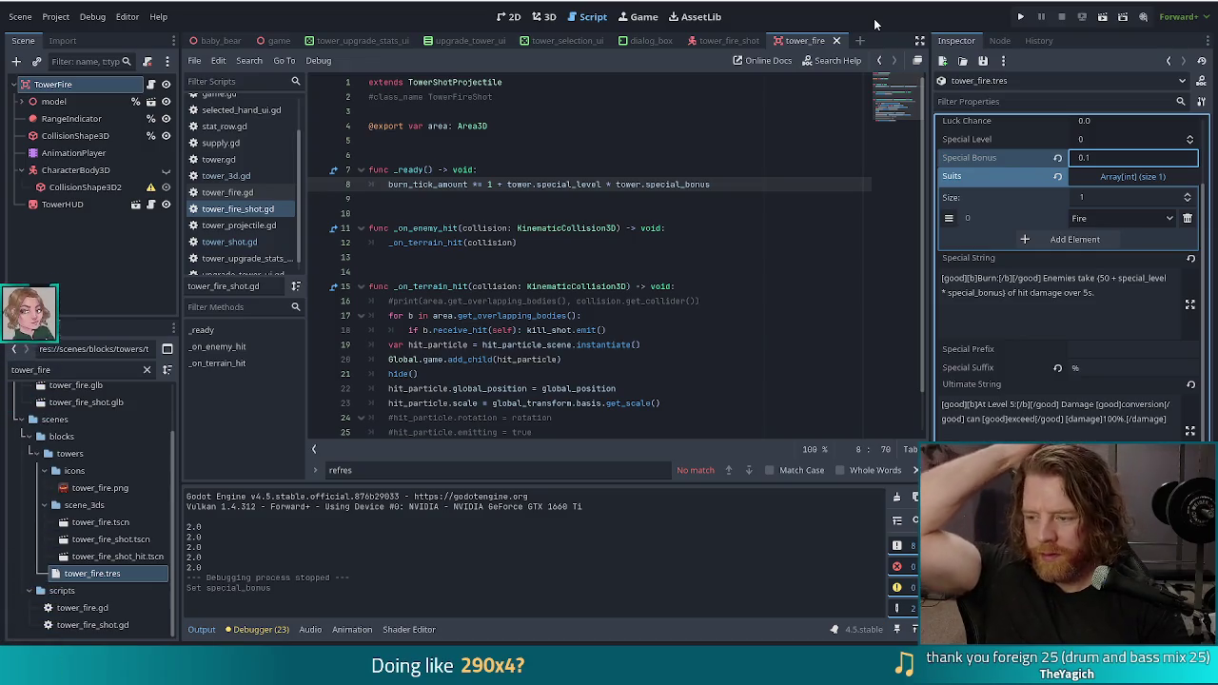
Save the scene and bring up the tower_3d.gd script.
click(1089, 157)
key(ctrl+s)
click(736, 184)
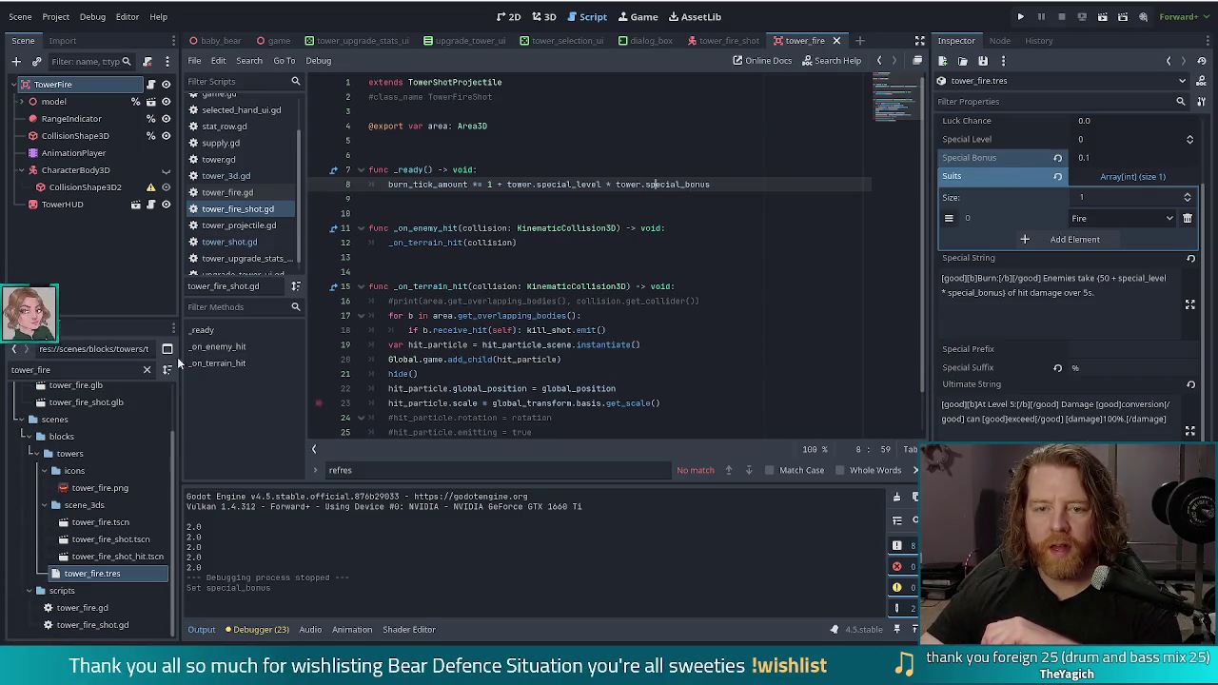
click(233, 179)
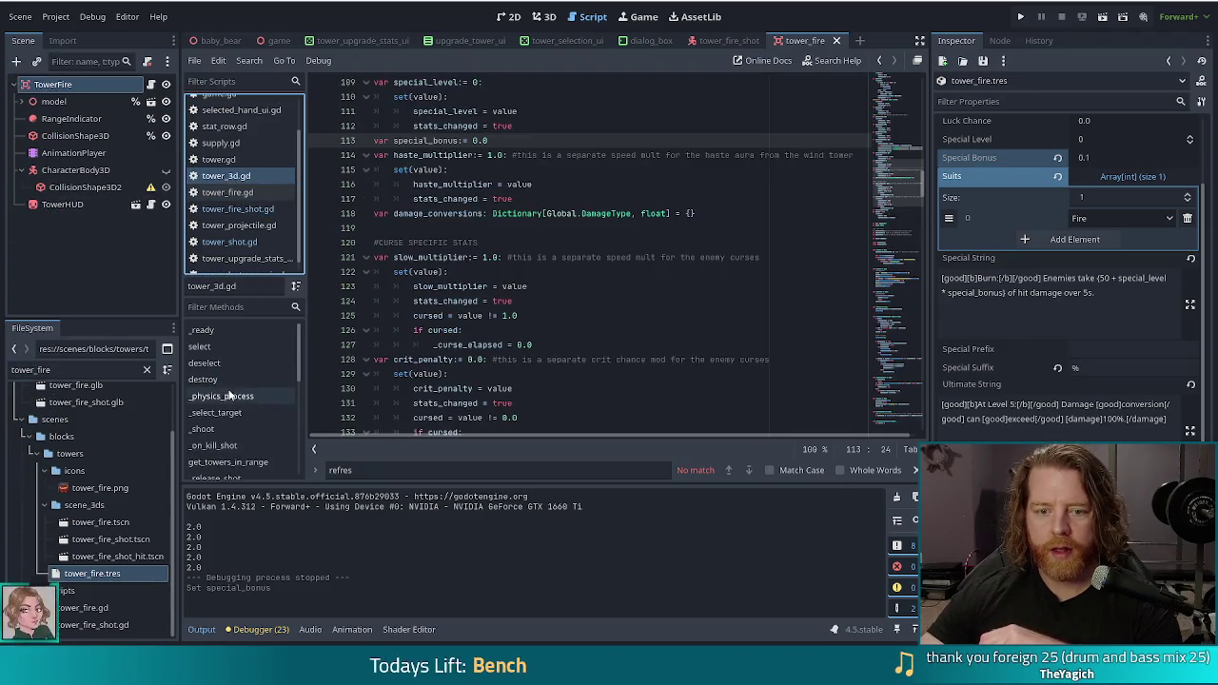
In process_resource, add 'special_bonus = _tower.special_bonus' below special_level and save.
scroll(219, 403, down, 5)
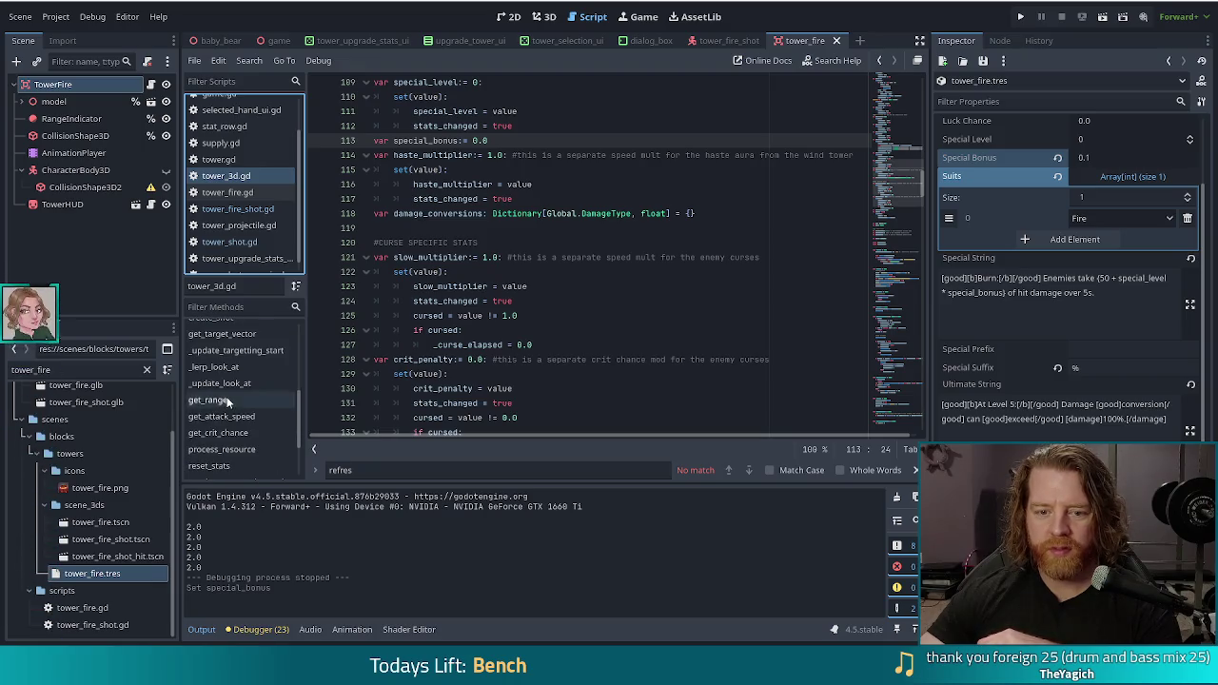
click(222, 410)
click(609, 375)
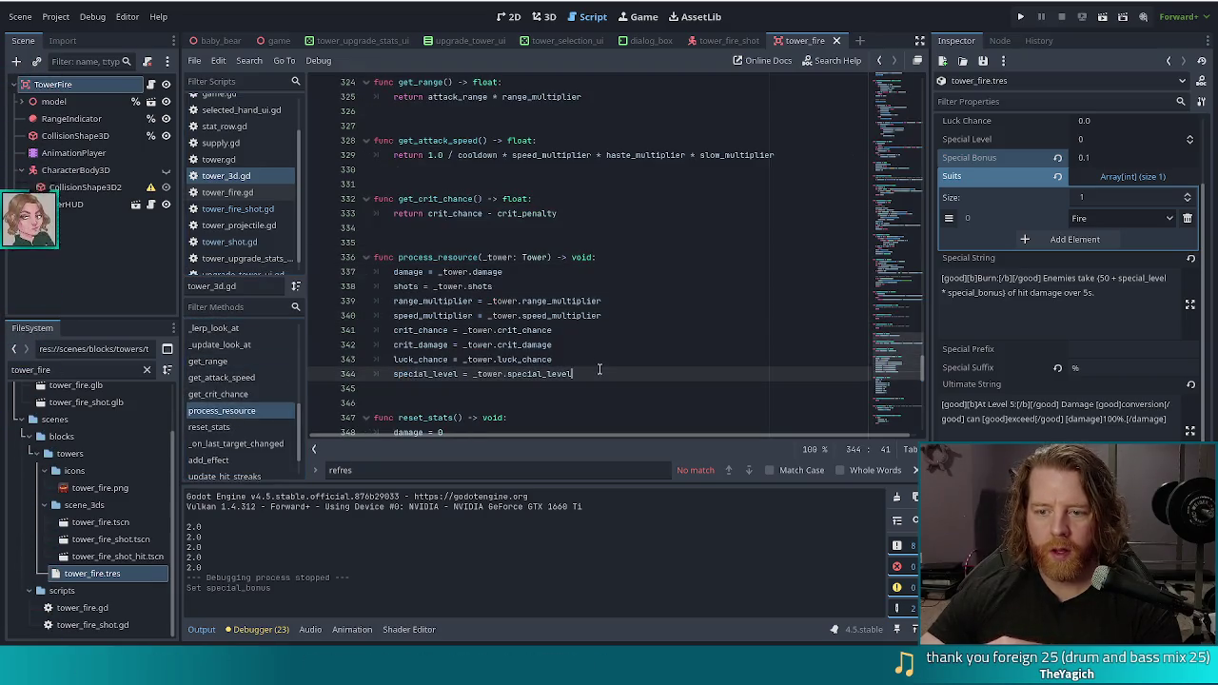
key(Return)
text(special_)
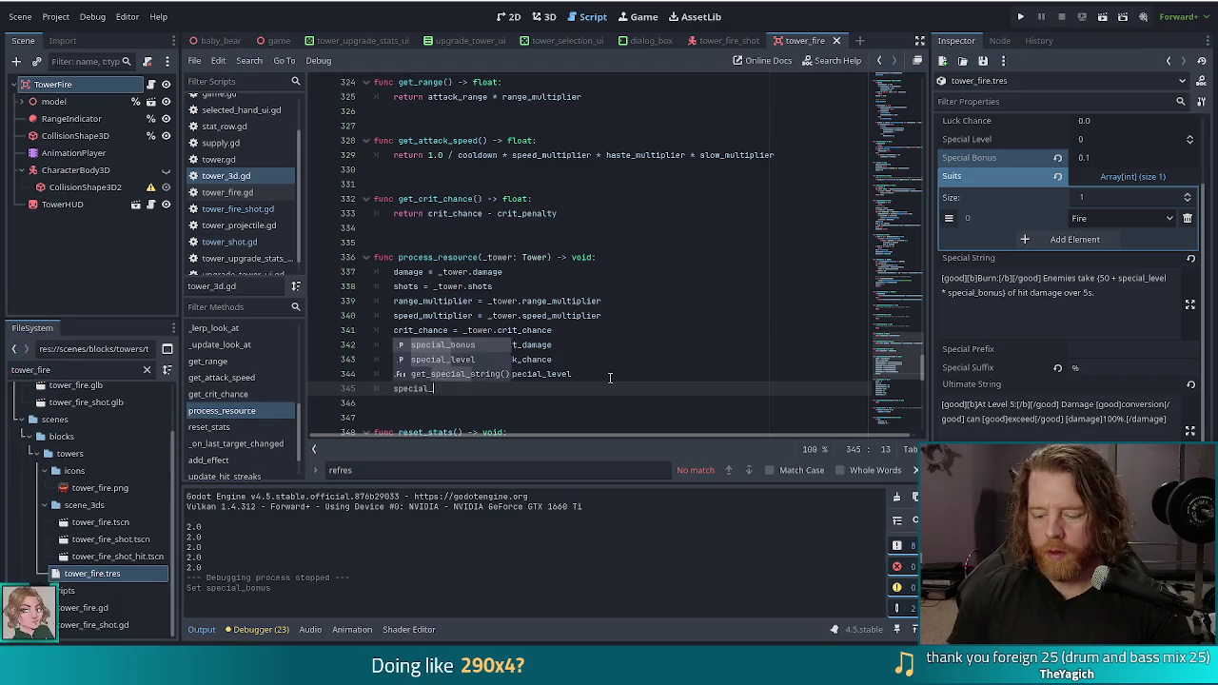
text(bonus = _tower.)
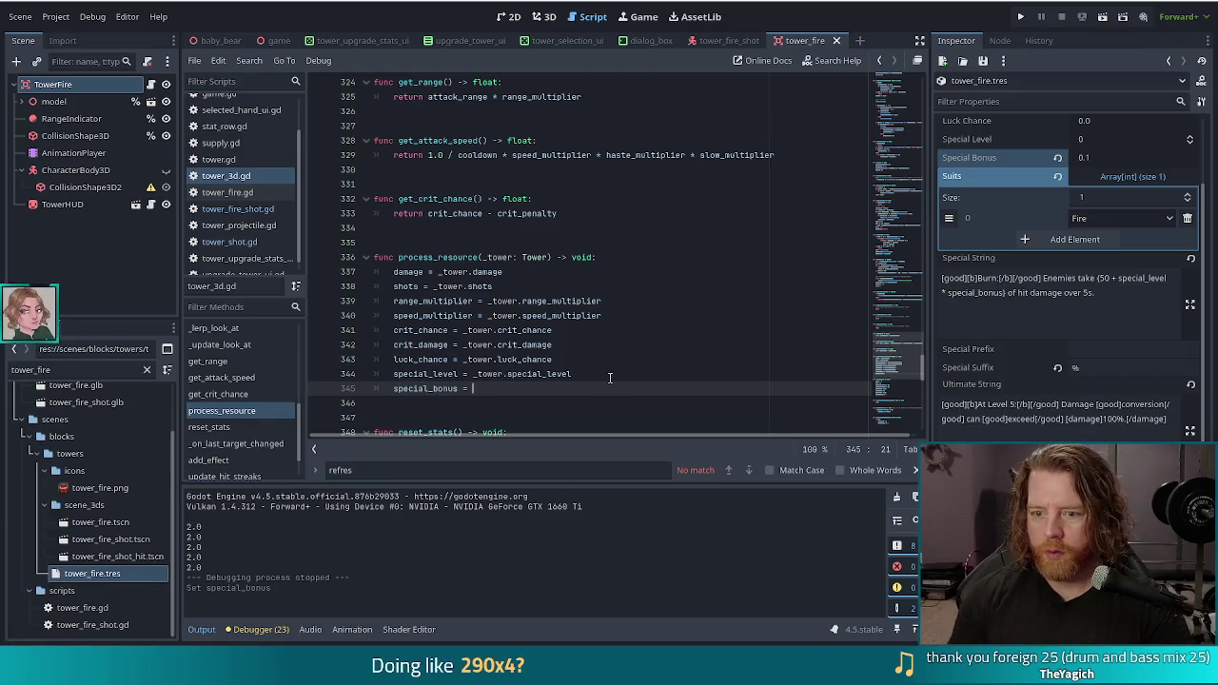
text(special_bonus)
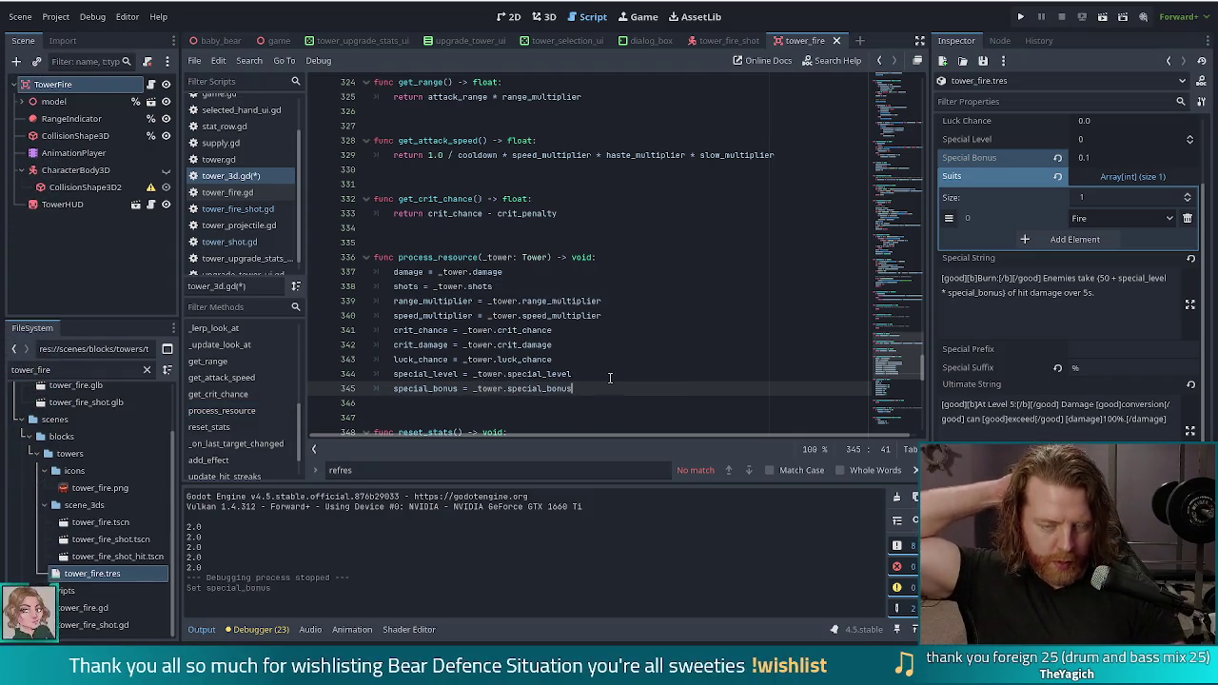
key(ctrl+s)
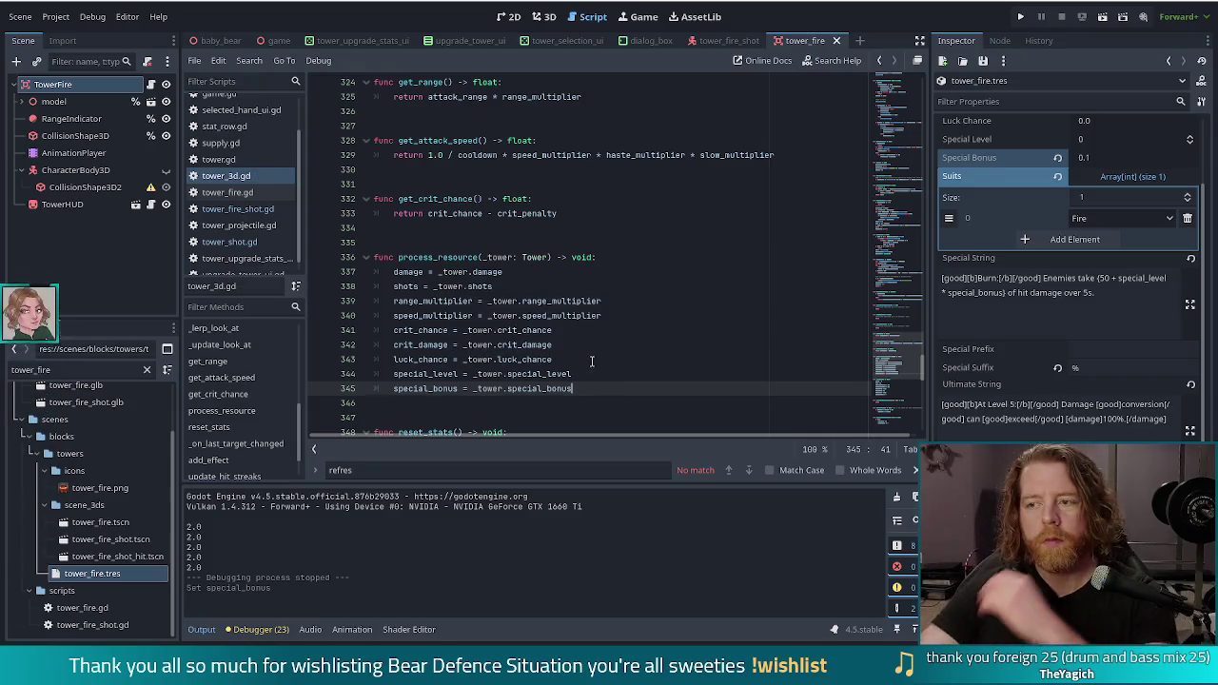
Return the caret to line 345 and launch the game to test.
key(Up)
key(Up)
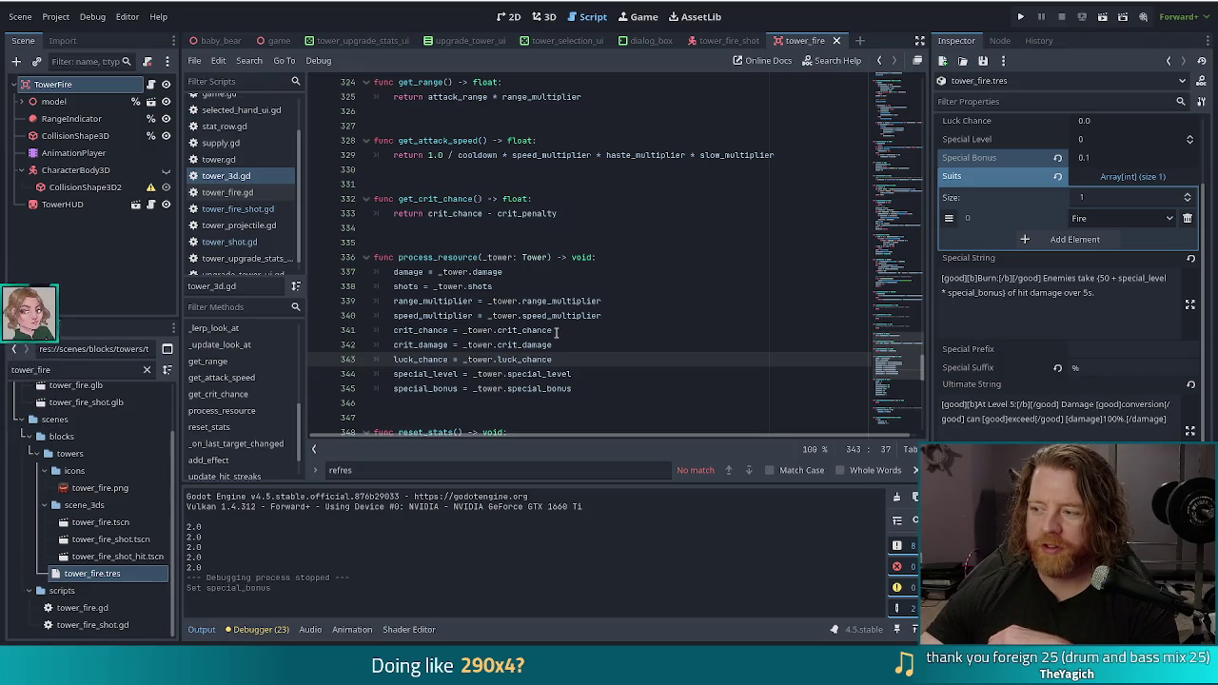
click(615, 389)
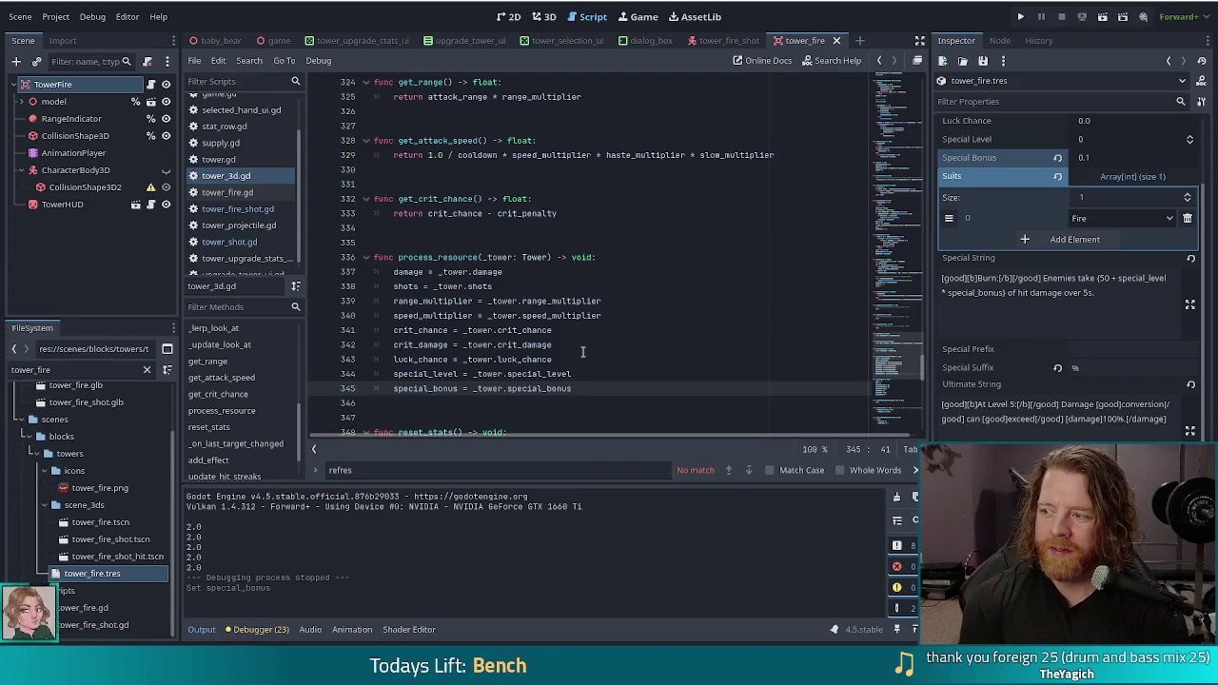
click(1020, 17)
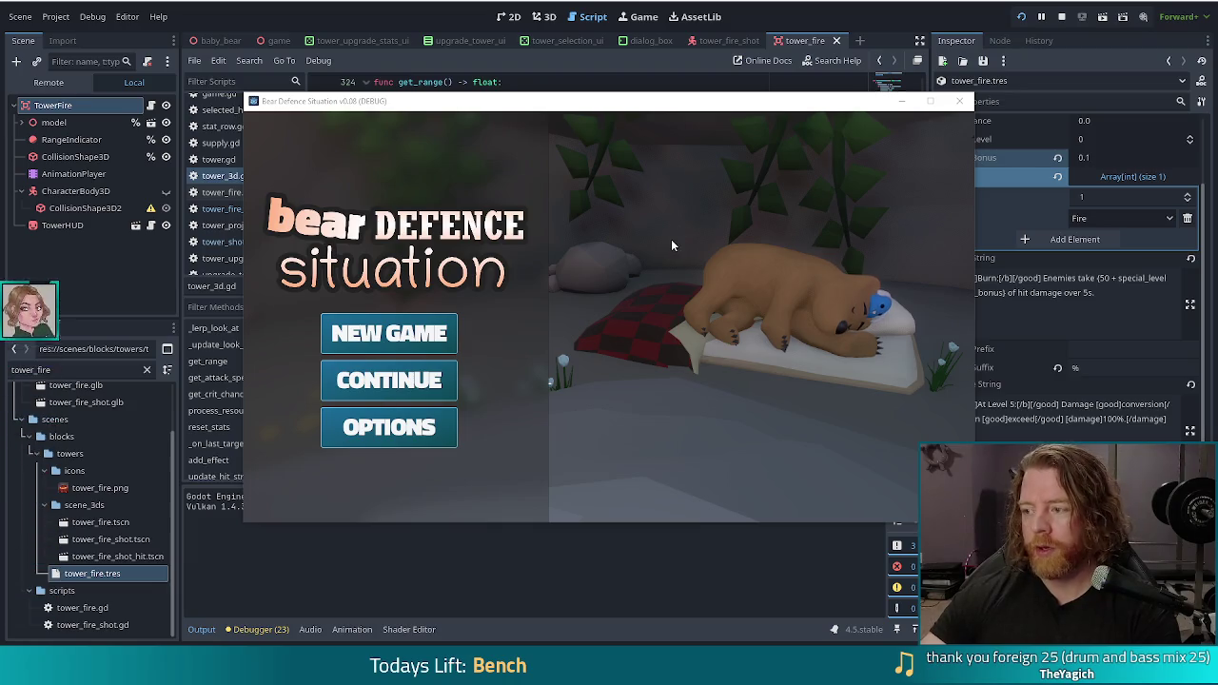
Start a new game in Bear Defence Situation and open the command console.
click(409, 338)
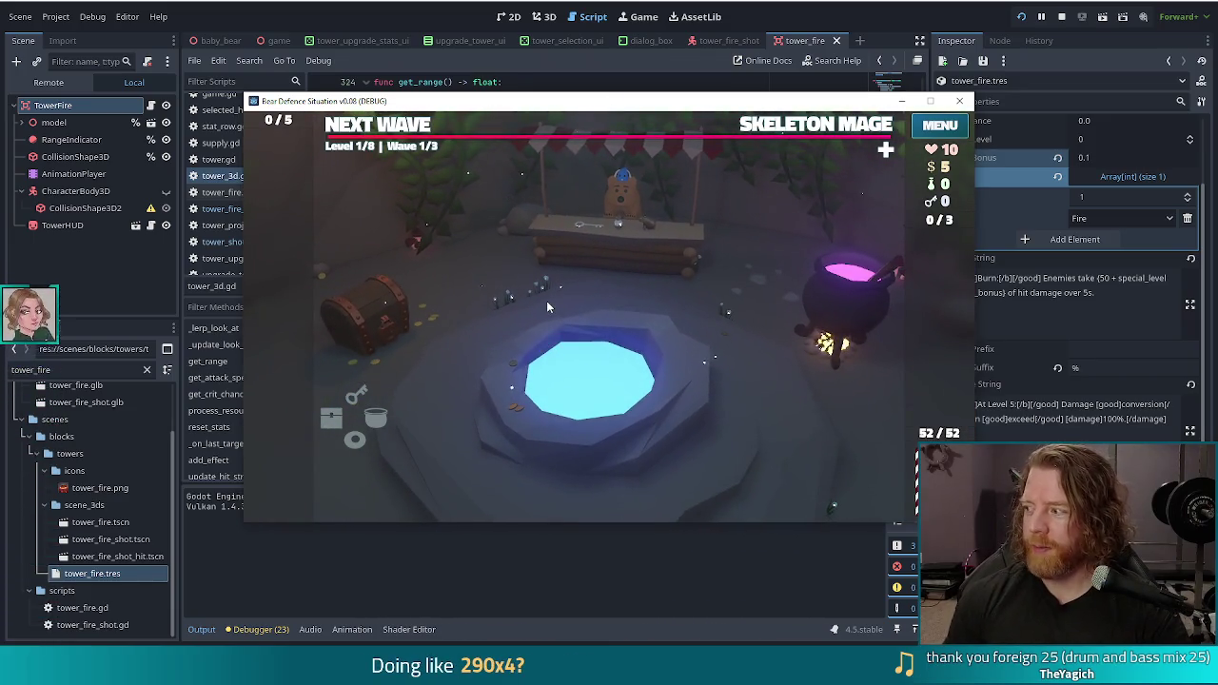
key(grave)
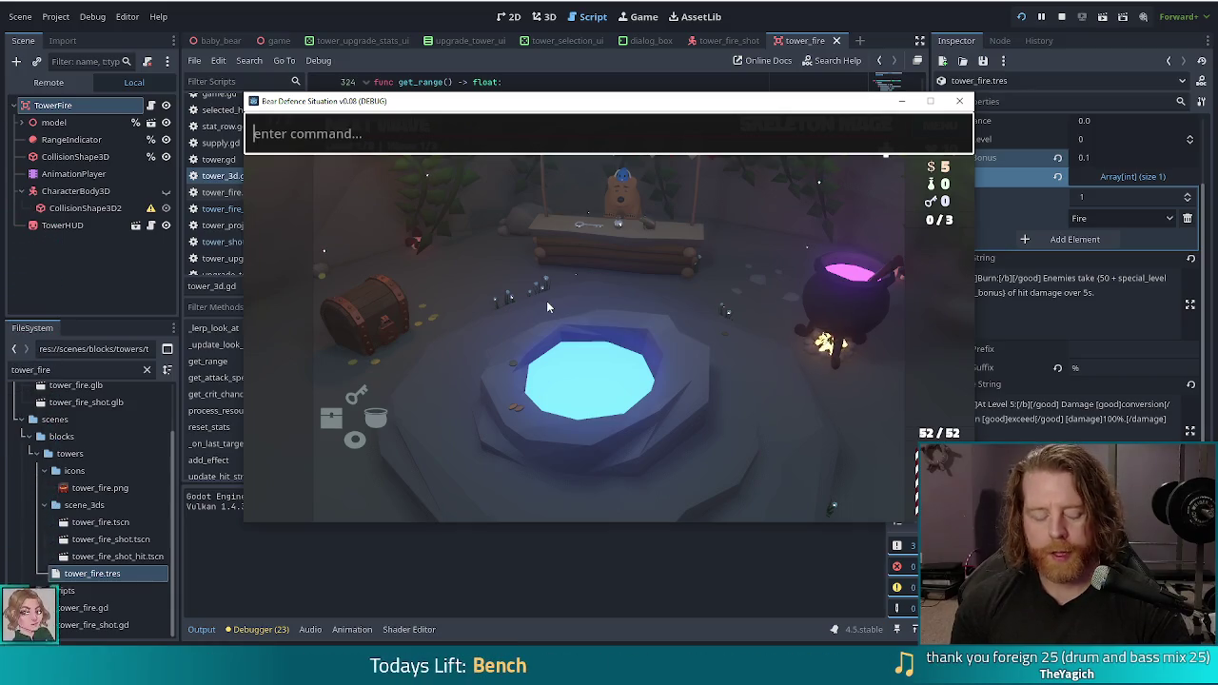
Run 'set_enemy golem_airs' in the console and move the game window up-left.
text(set_)
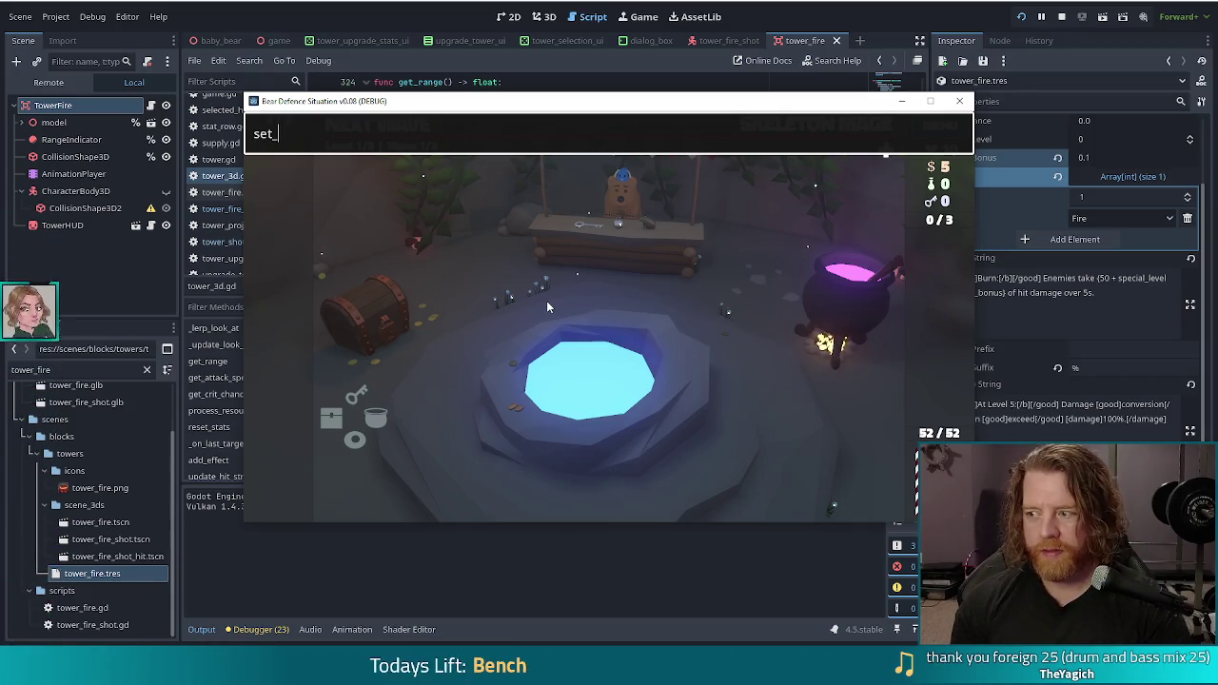
text(enemy golem_airs)
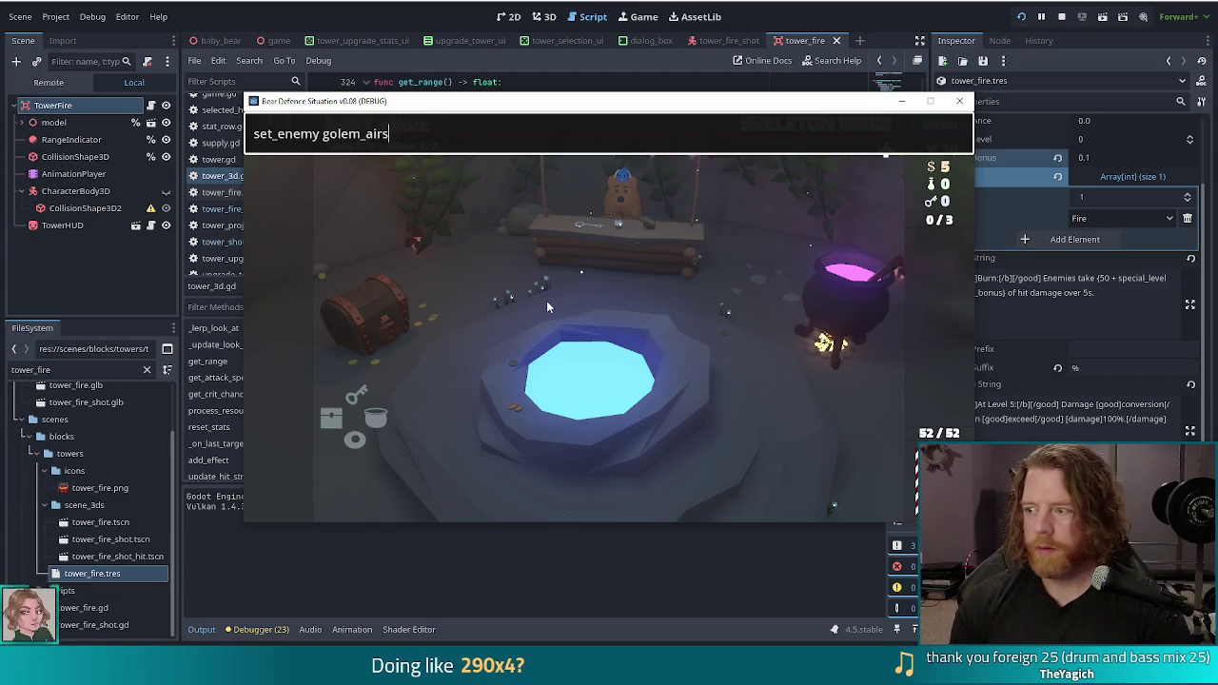
key(Return)
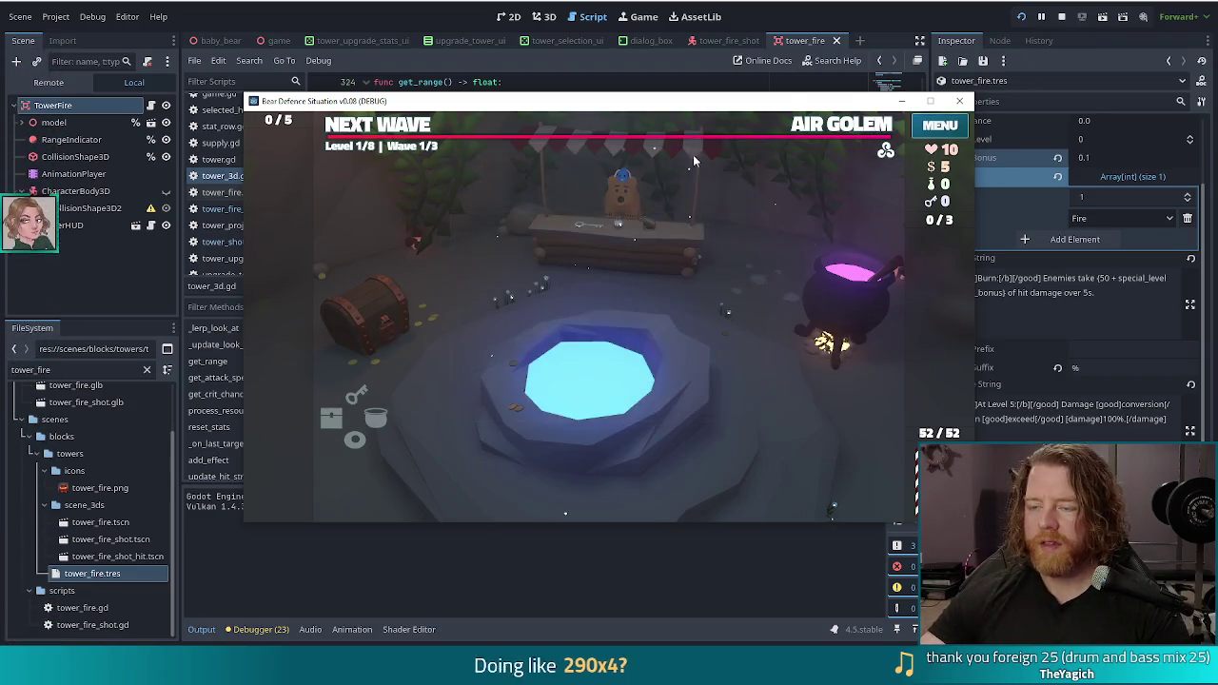
drag(572, 109, 546, 88)
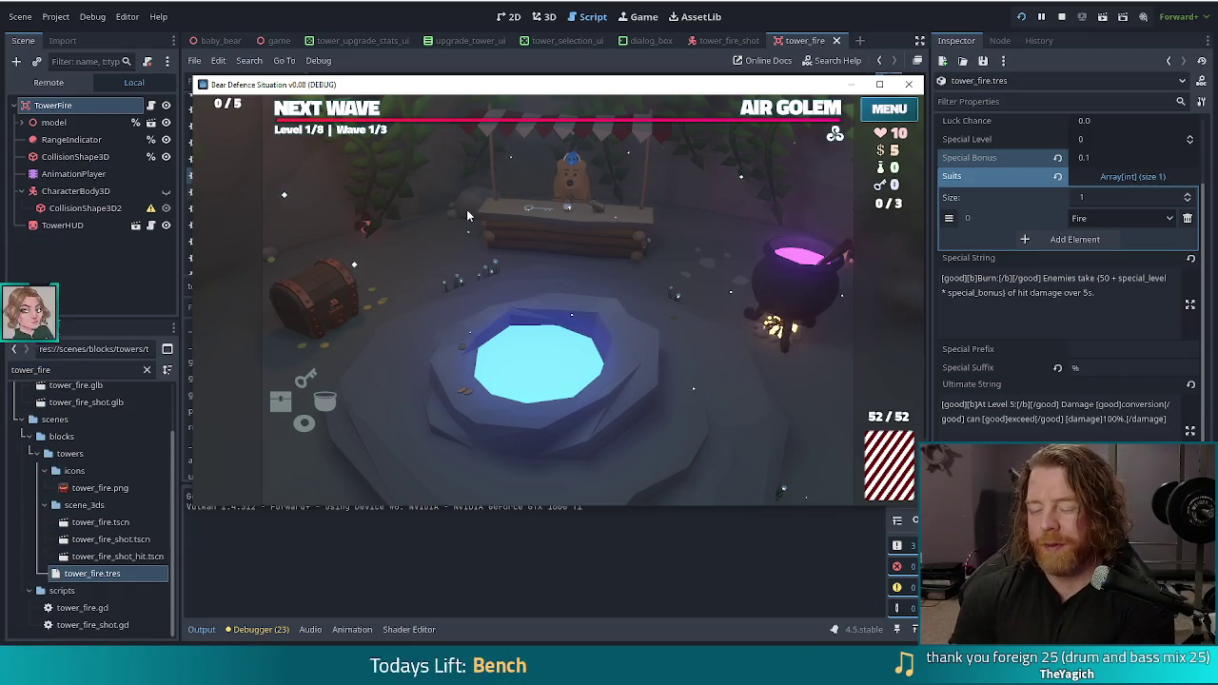
Enter the level map, close the Ballista panel, and run 'test_all' for resources.
click(323, 112)
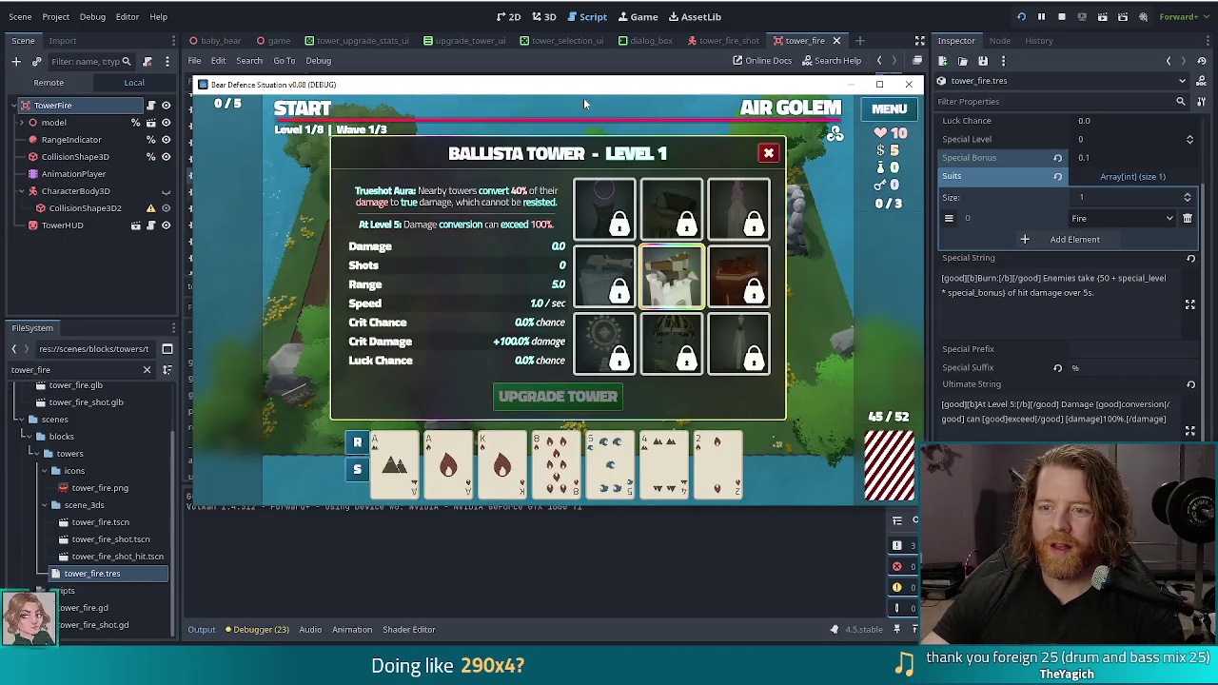
click(768, 153)
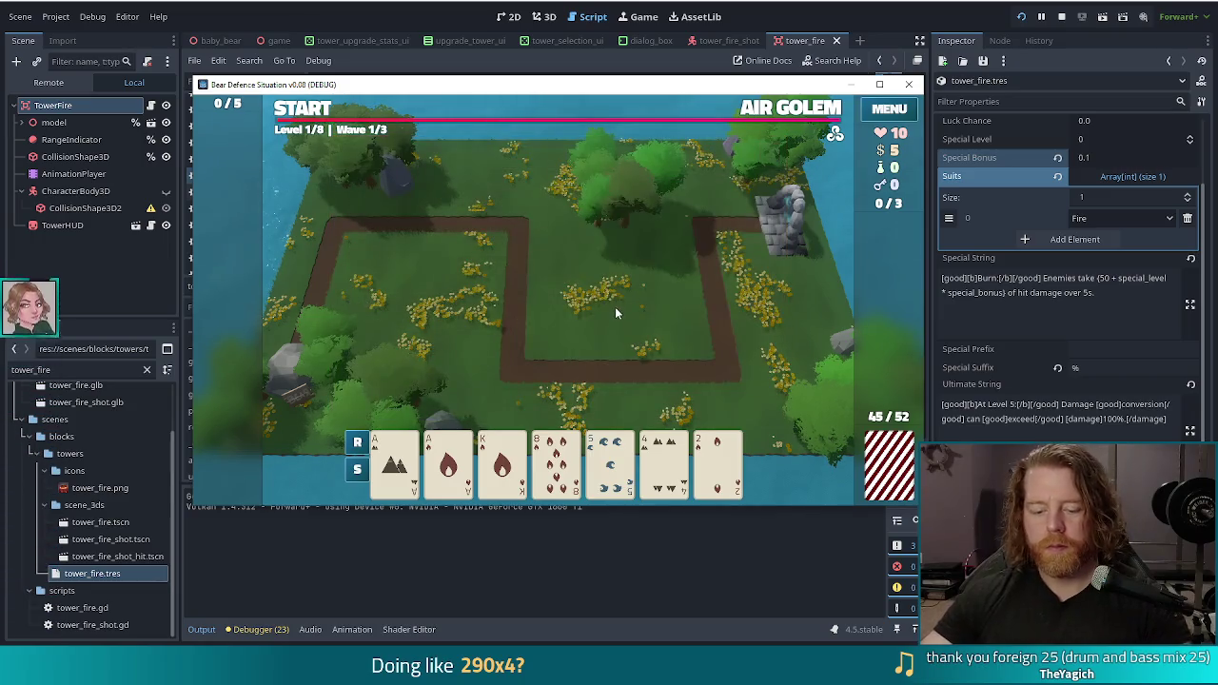
key(quoteleft)
key(ctrl+a)
text(test_all)
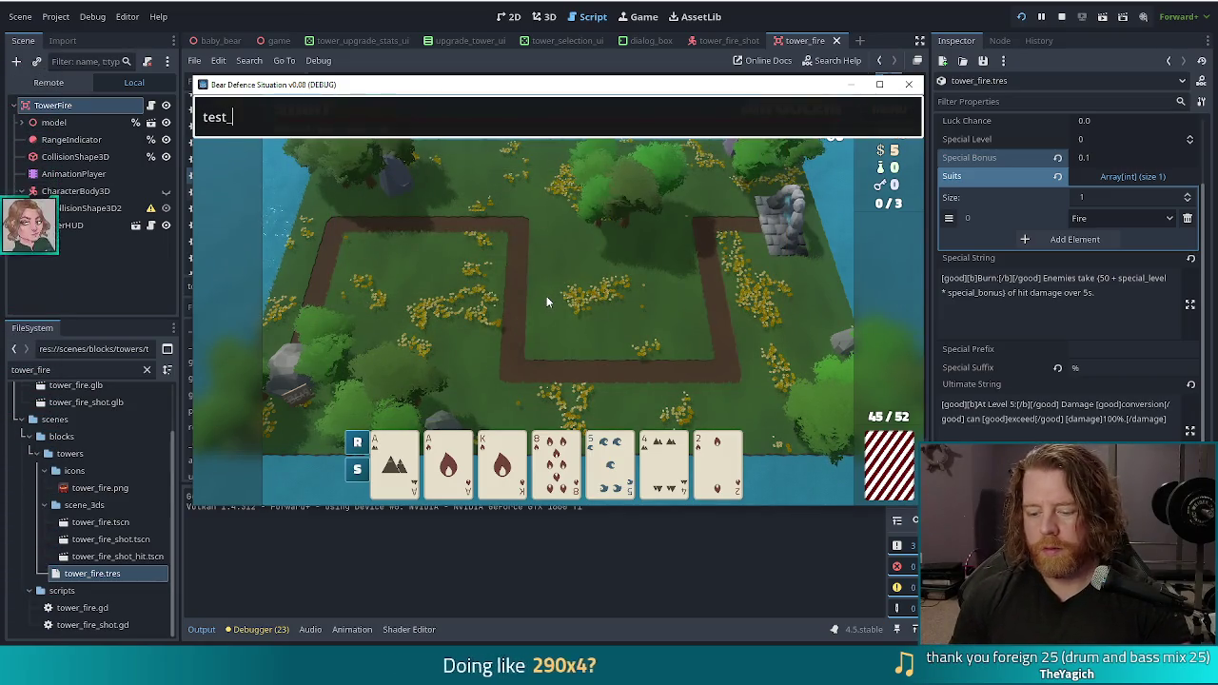
key(Return)
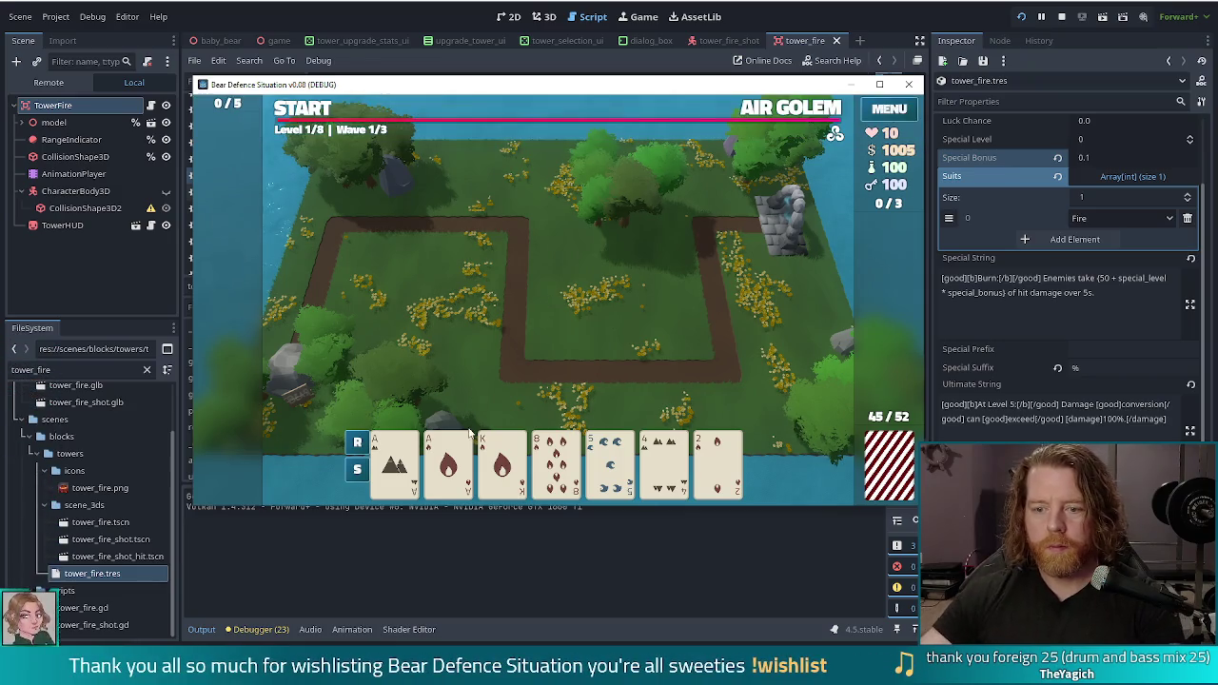
Play the K fire card as a Fire Tower inside the path loop.
click(502, 462)
click(747, 276)
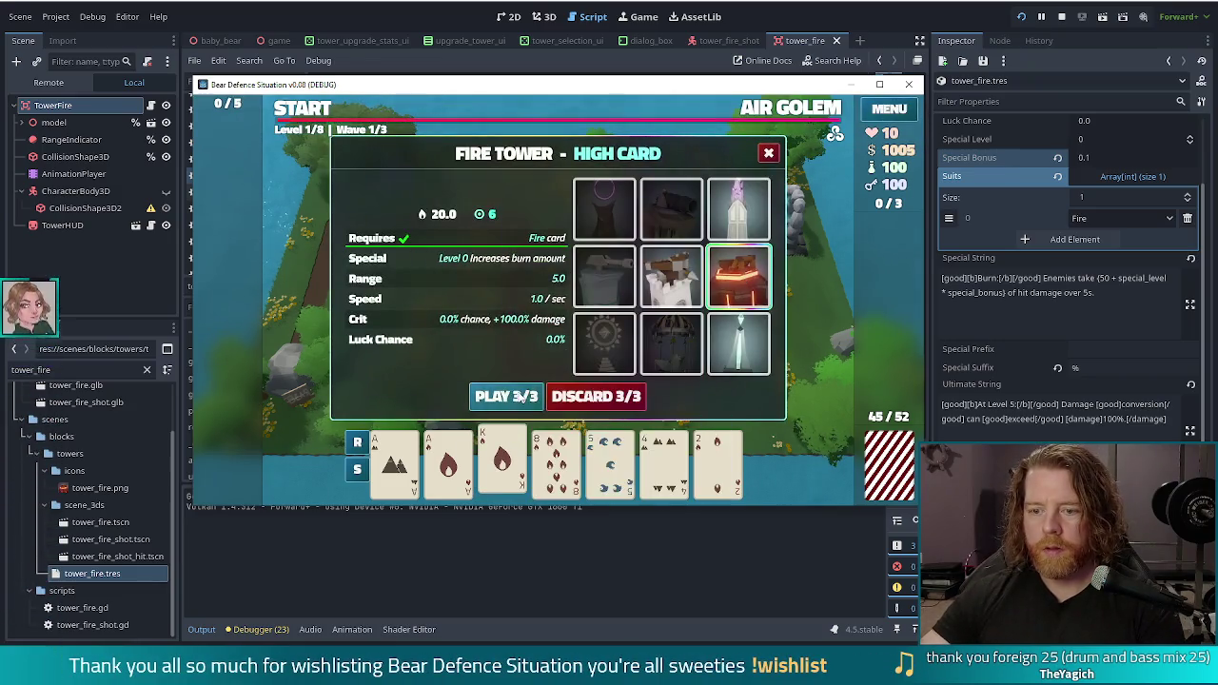
click(500, 395)
click(667, 326)
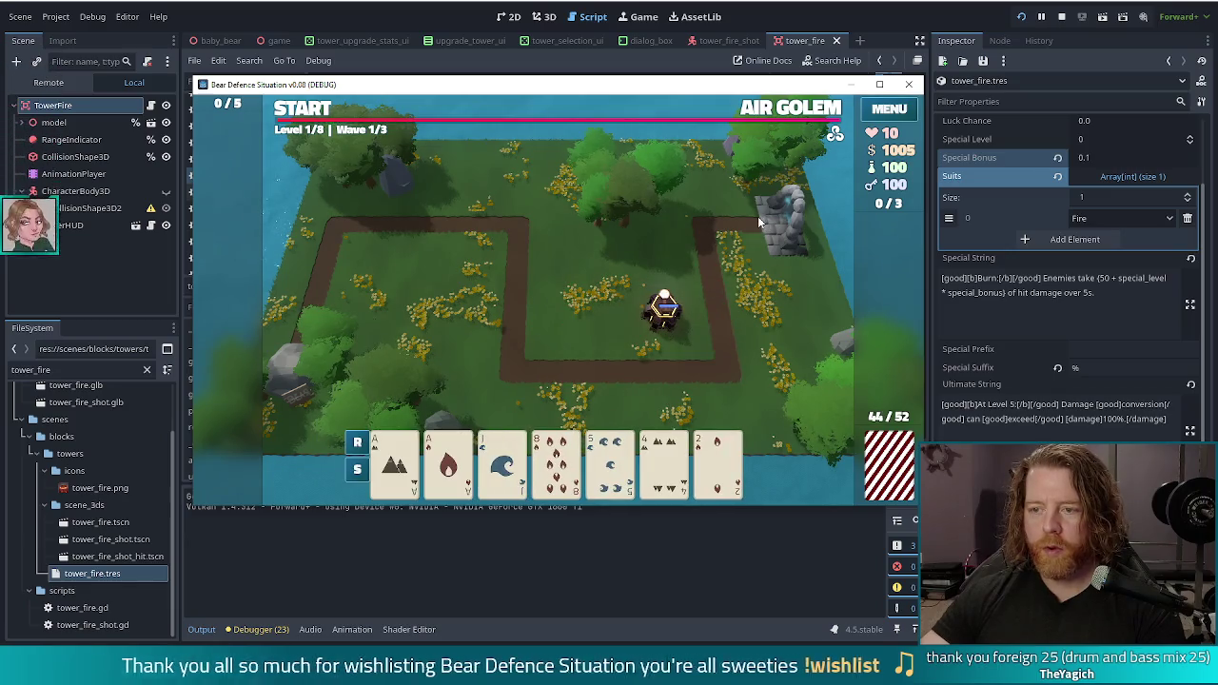
Start the Air Golem wave, pause it, then stop the running game.
click(313, 115)
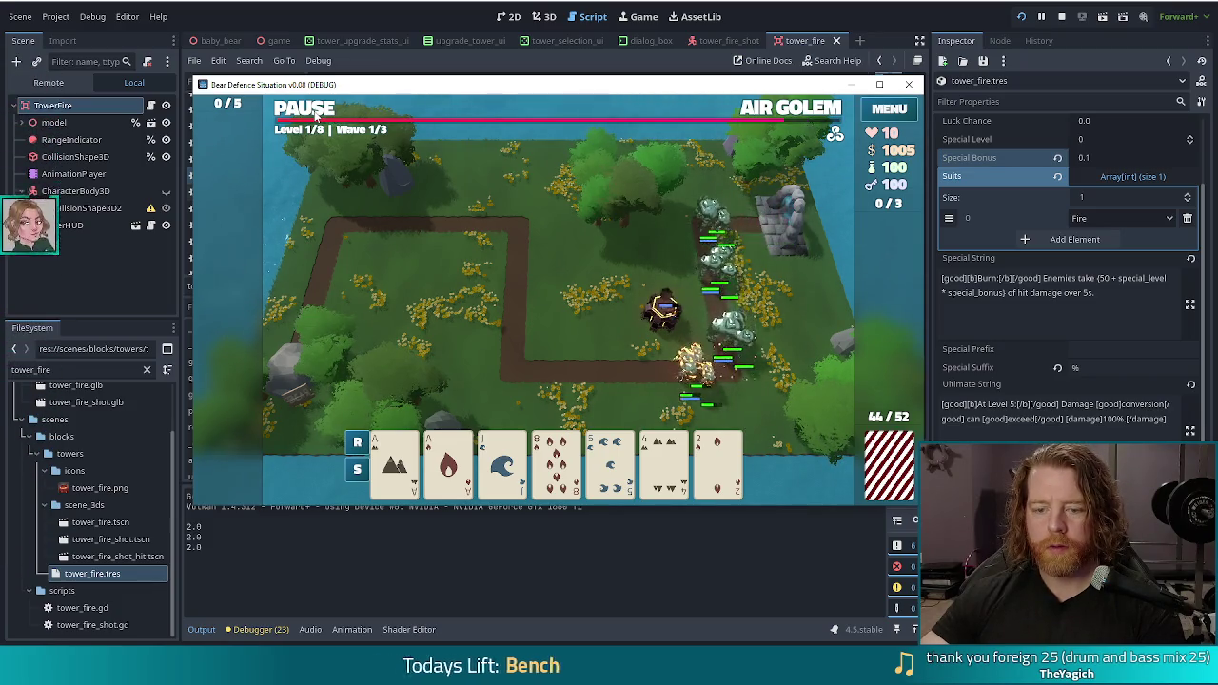
click(317, 114)
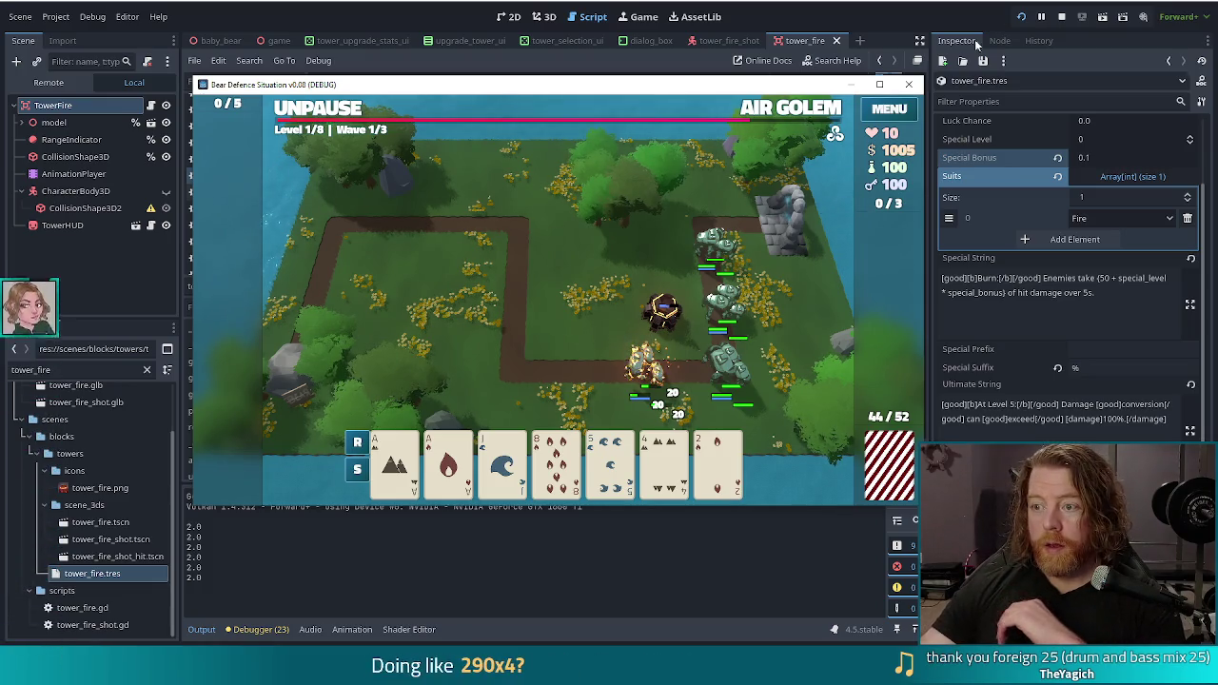
click(1062, 17)
click(847, 330)
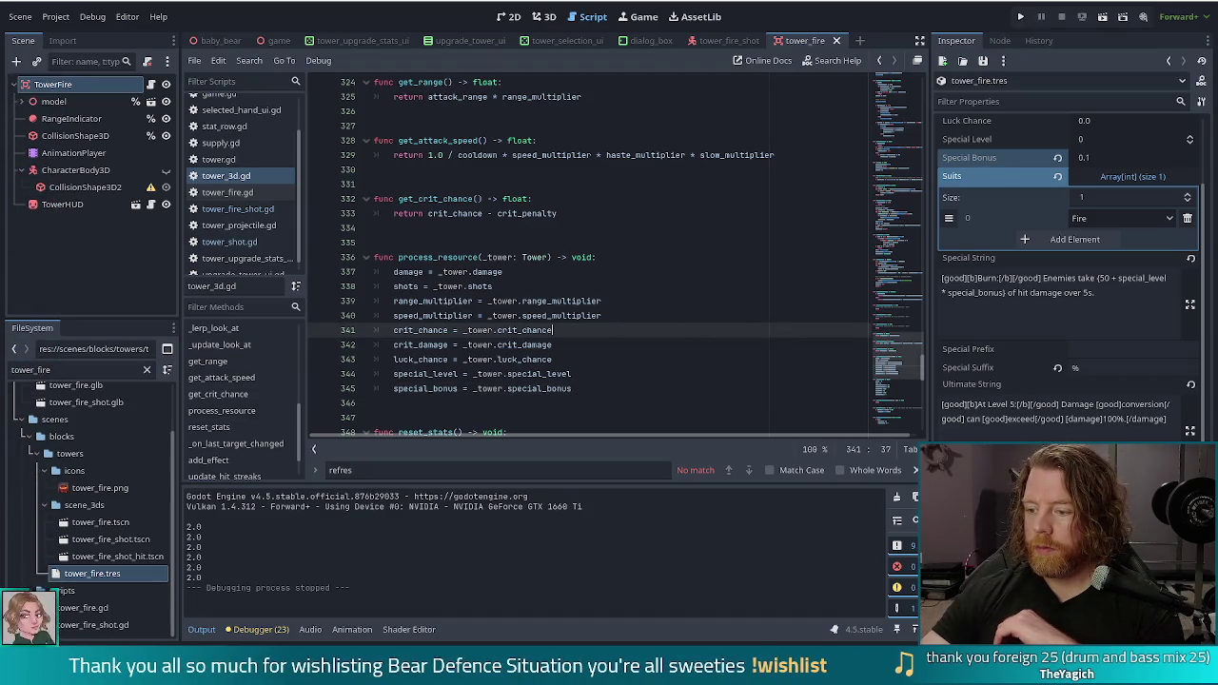
scroll(1066, 286, down, 3)
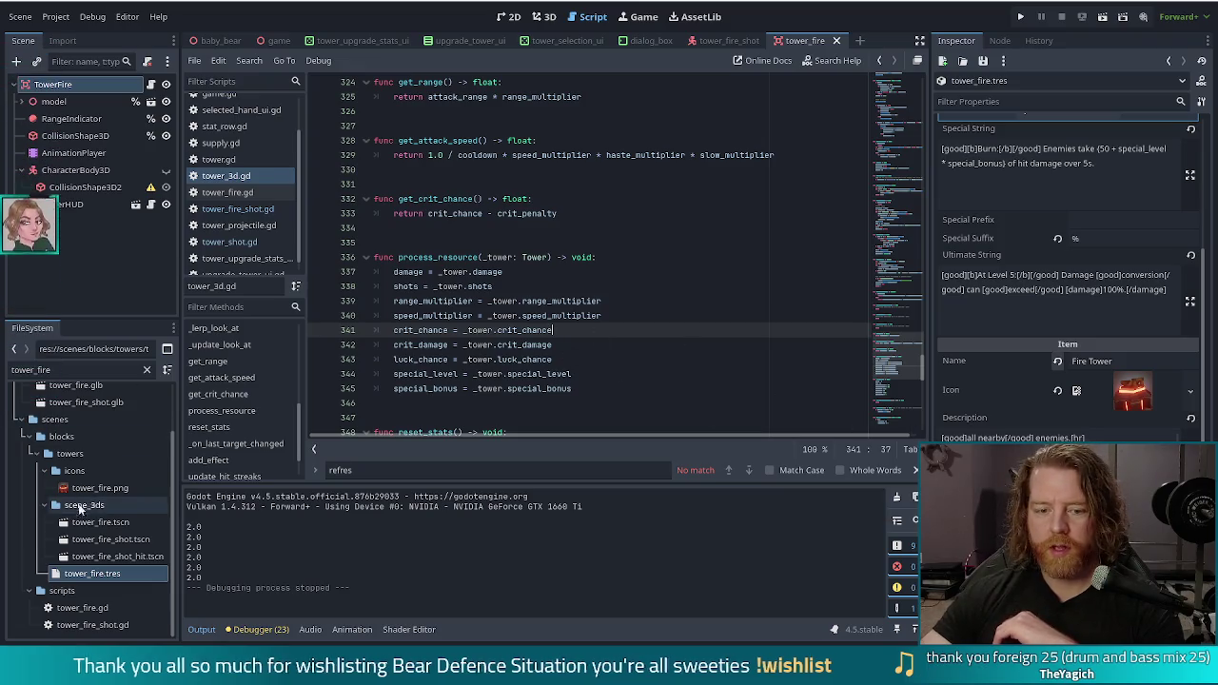
scroll(1011, 350, down, 5)
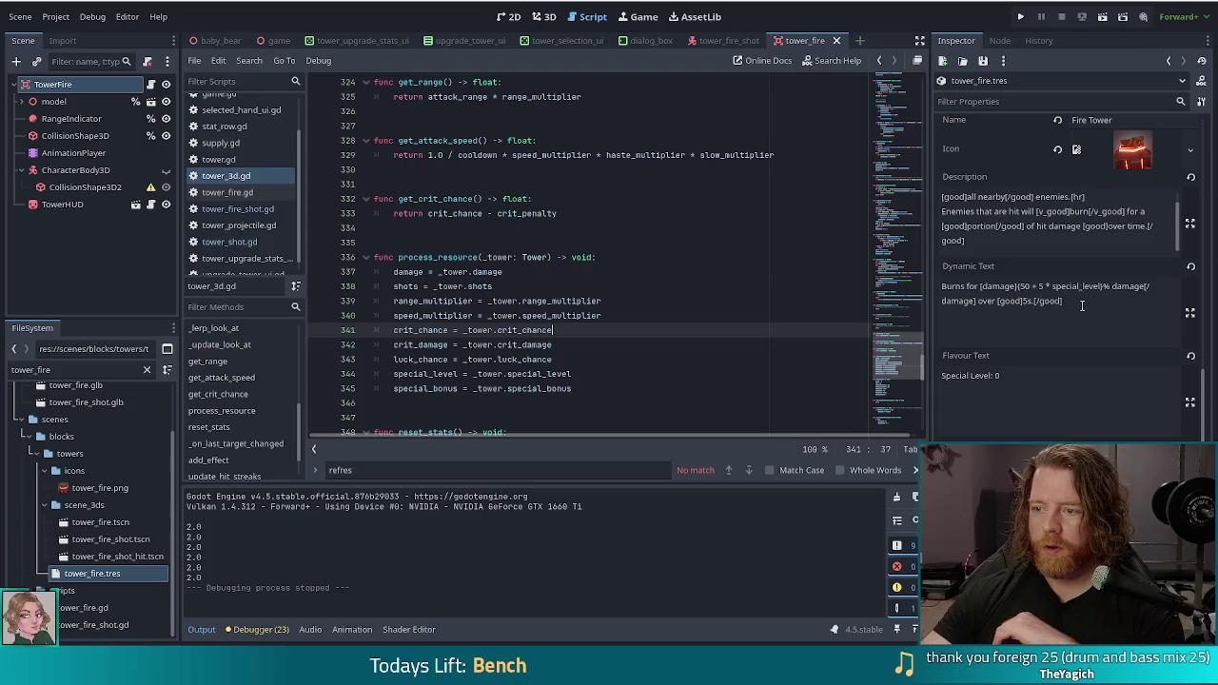
scroll(1067, 323, down, 5)
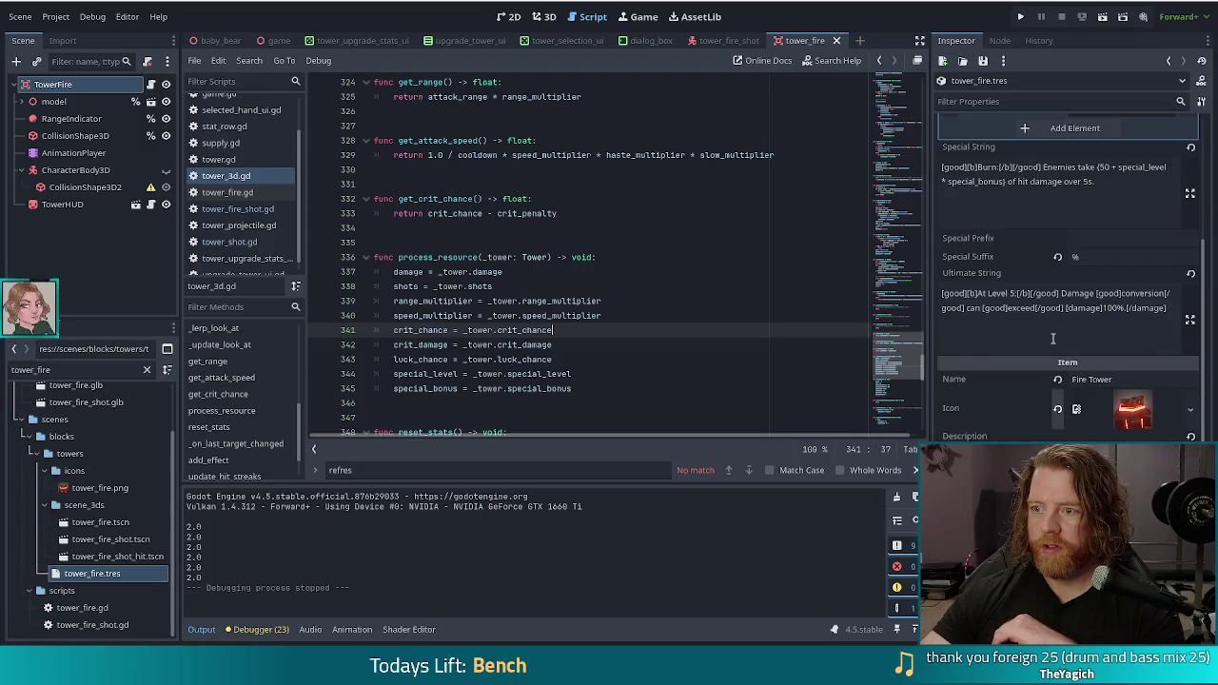
click(1104, 248)
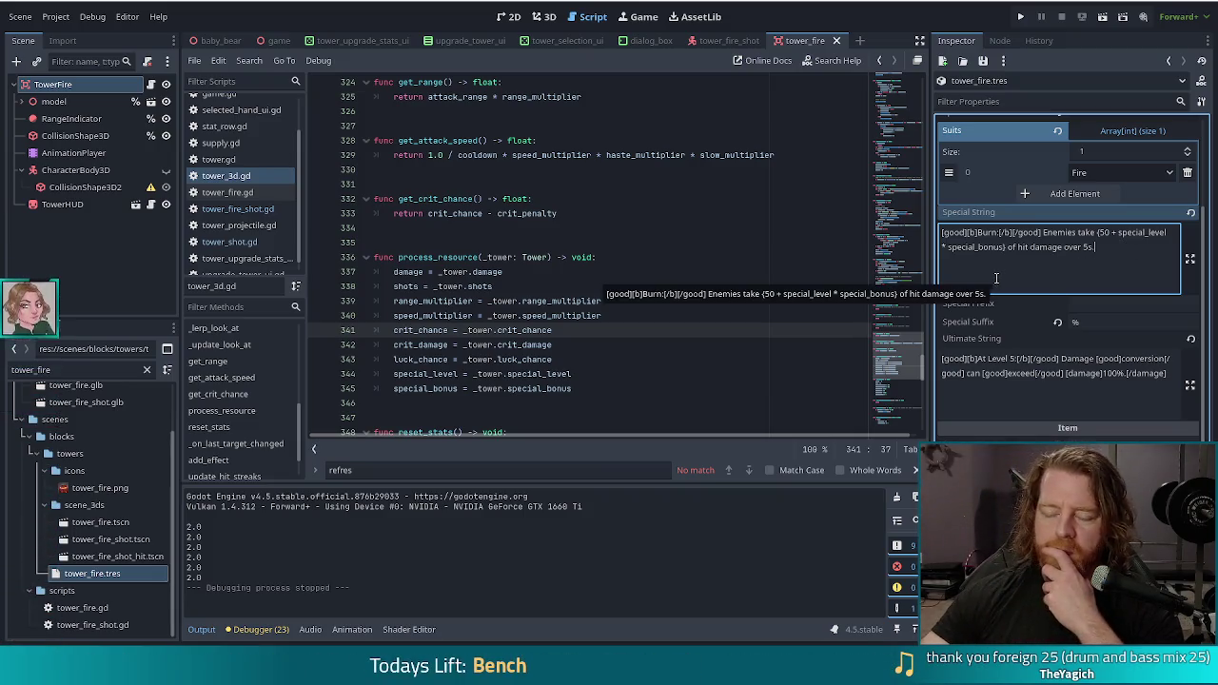
click(555, 257)
scroll(553, 262, up, 15)
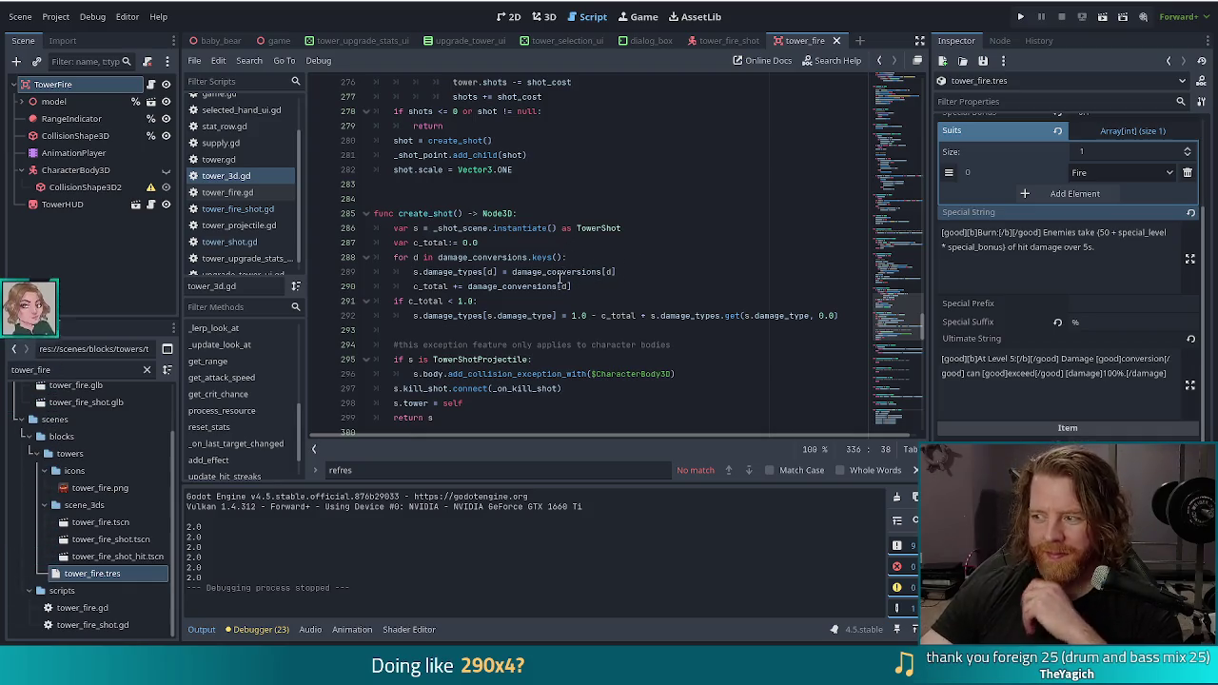
scroll(554, 261, up, 5)
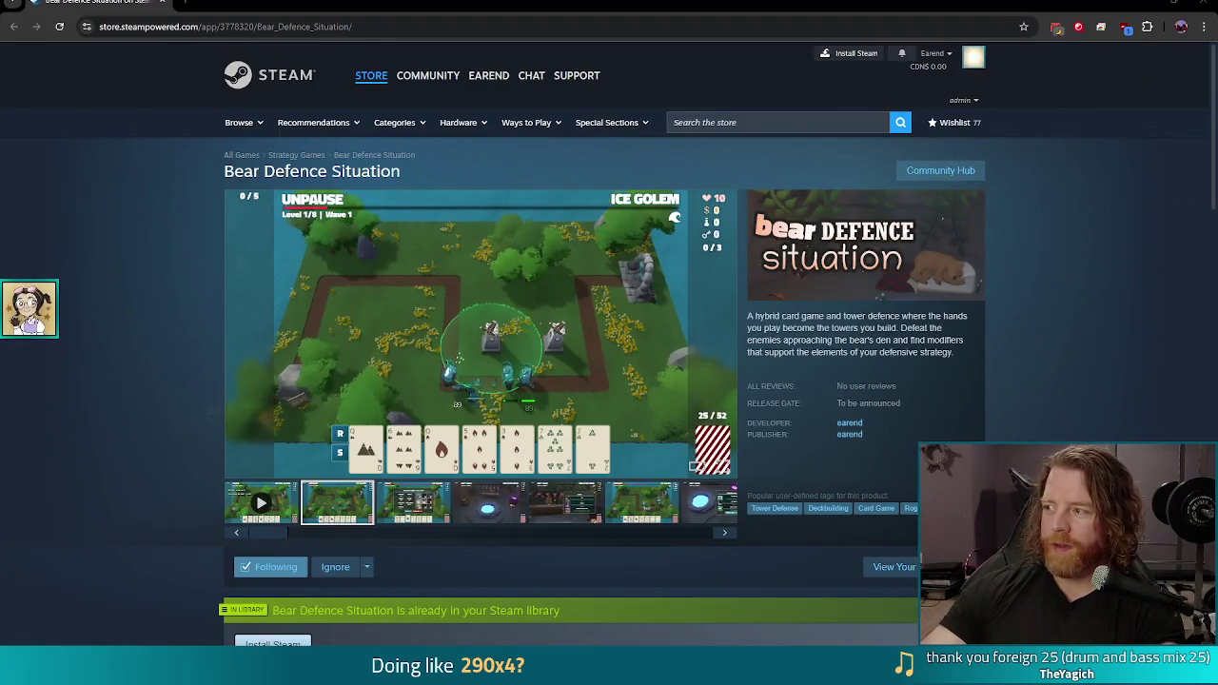
Play the Bear Defence Situation trailer full screen through to its 'Wishlist now on Steam!' card.
click(272, 502)
click(723, 468)
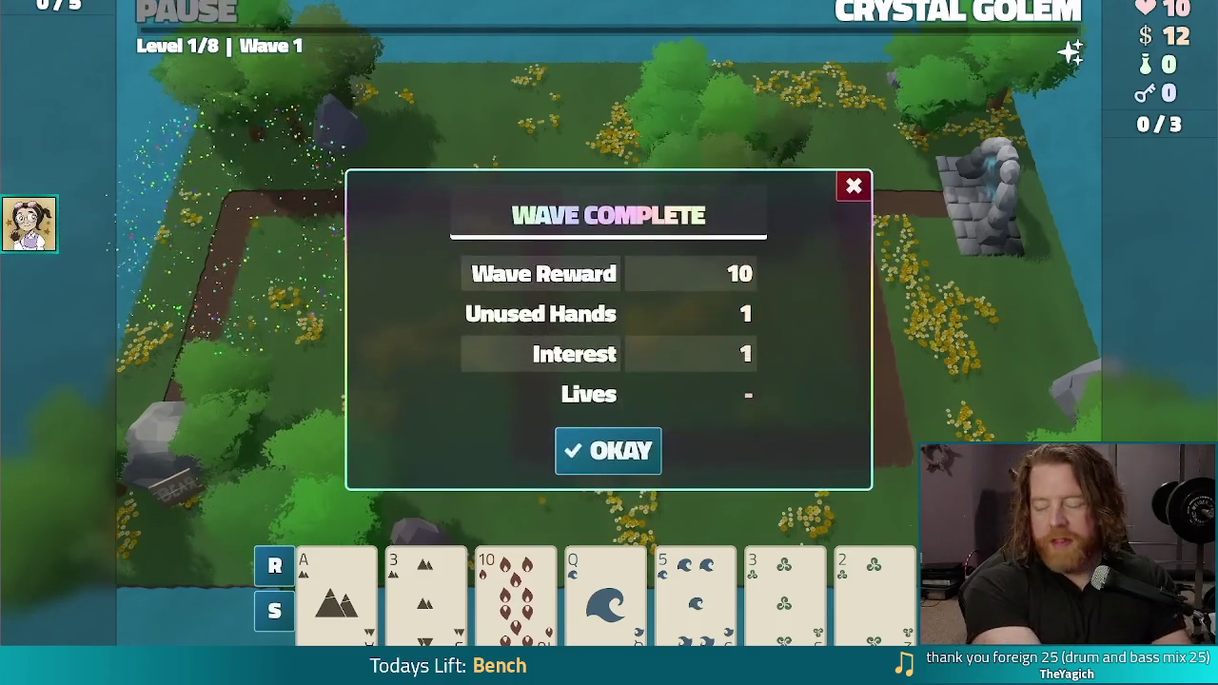
key(Return)
click(689, 450)
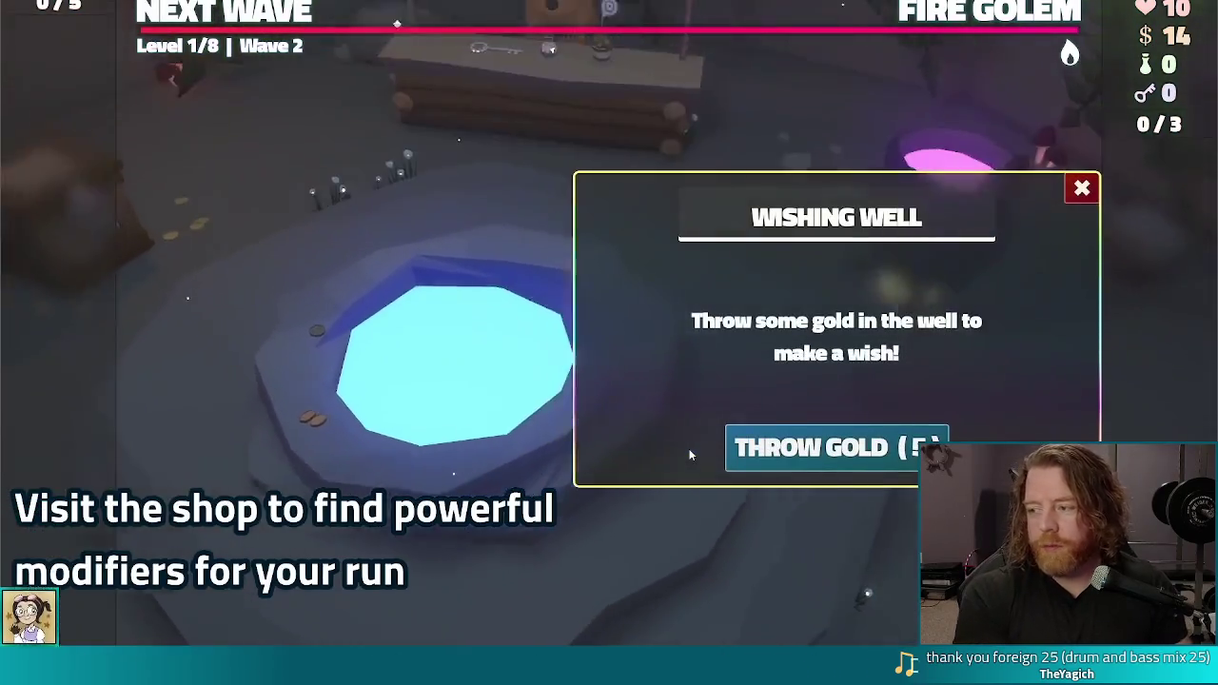
click(868, 455)
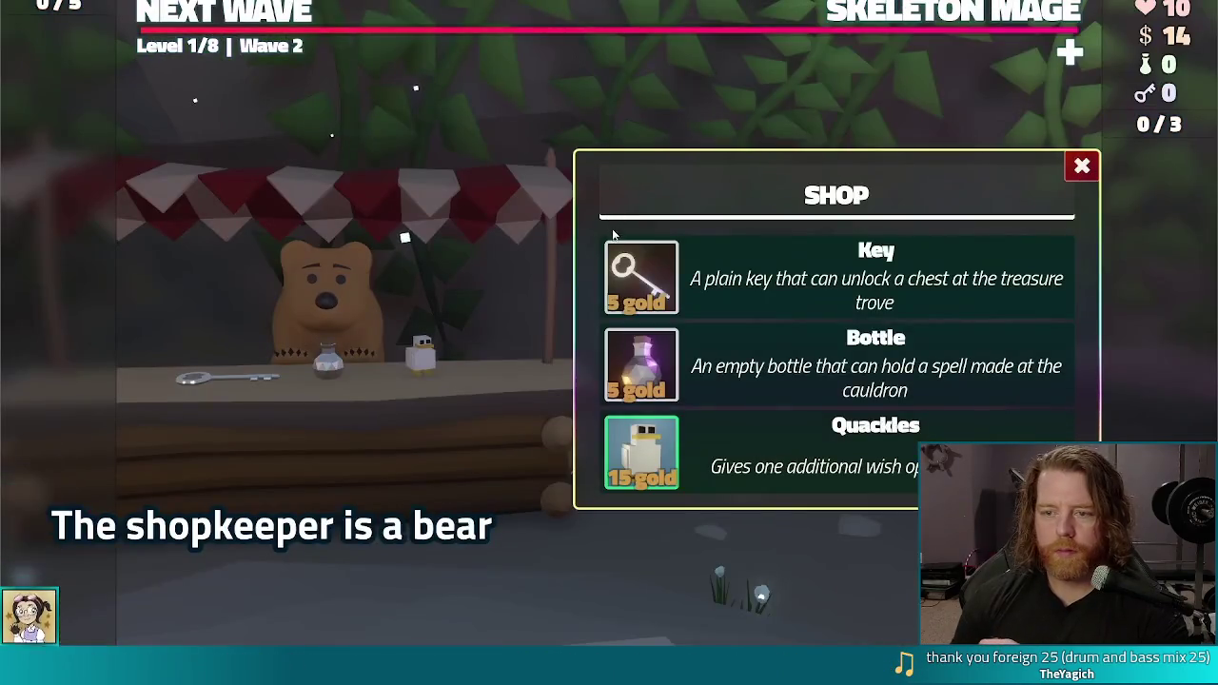
click(641, 278)
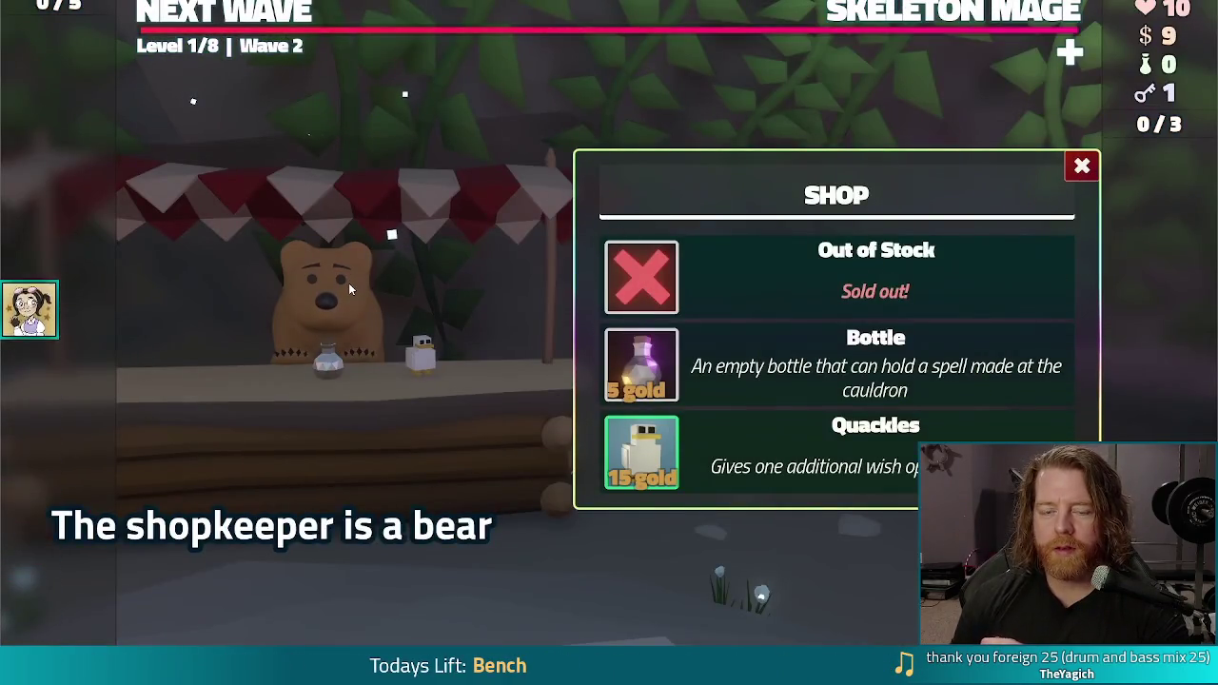
click(348, 283)
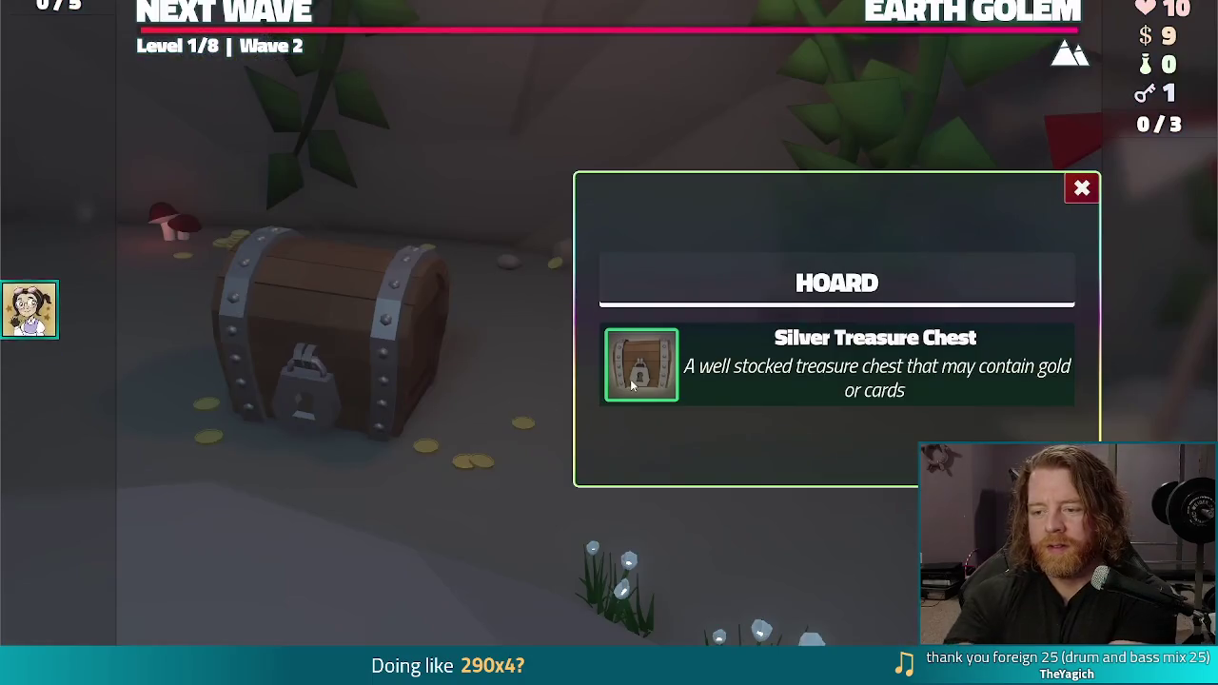
click(630, 379)
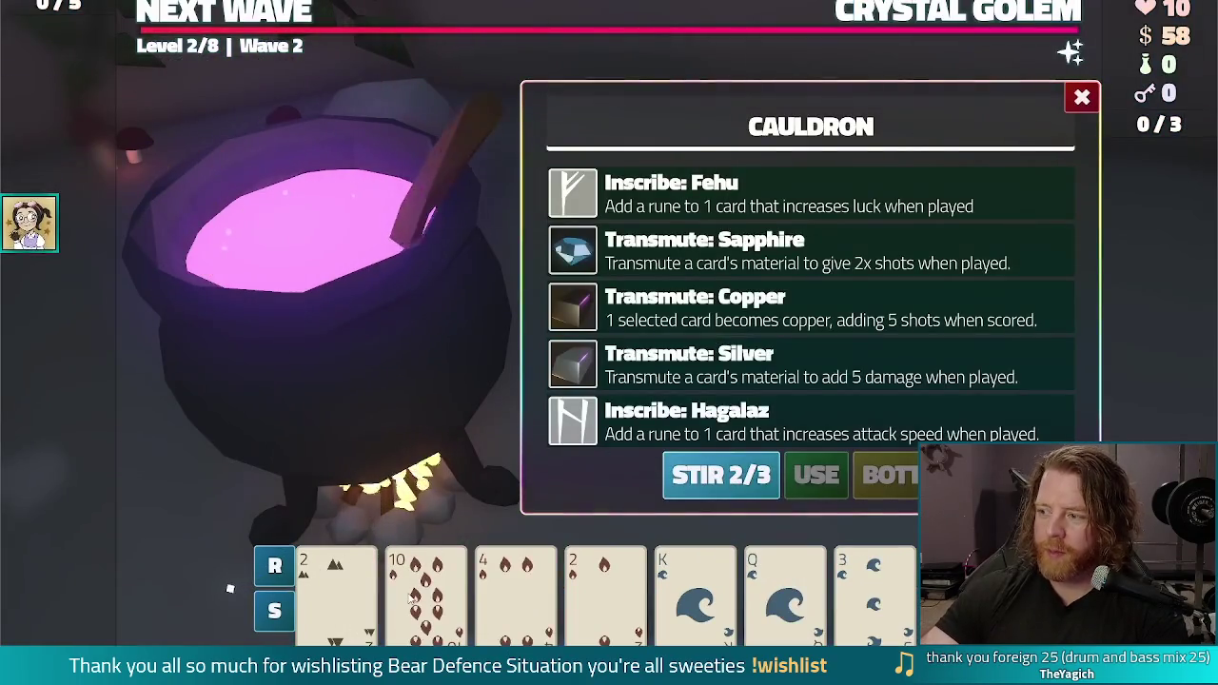
click(716, 259)
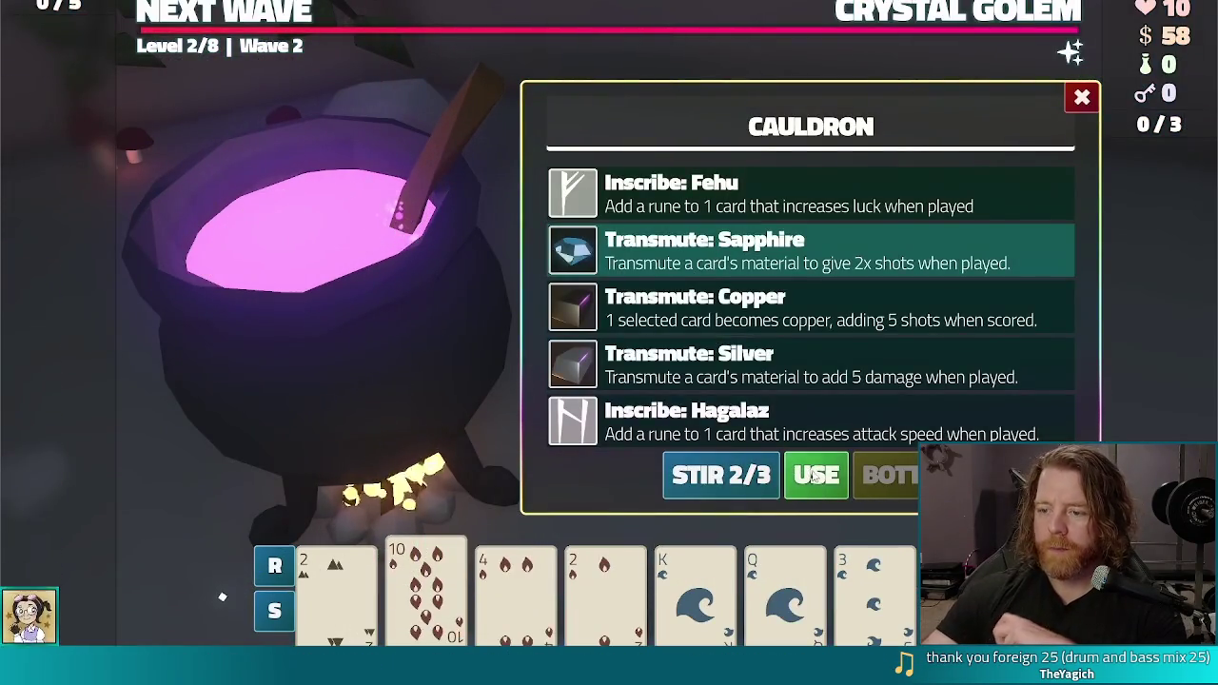
click(815, 475)
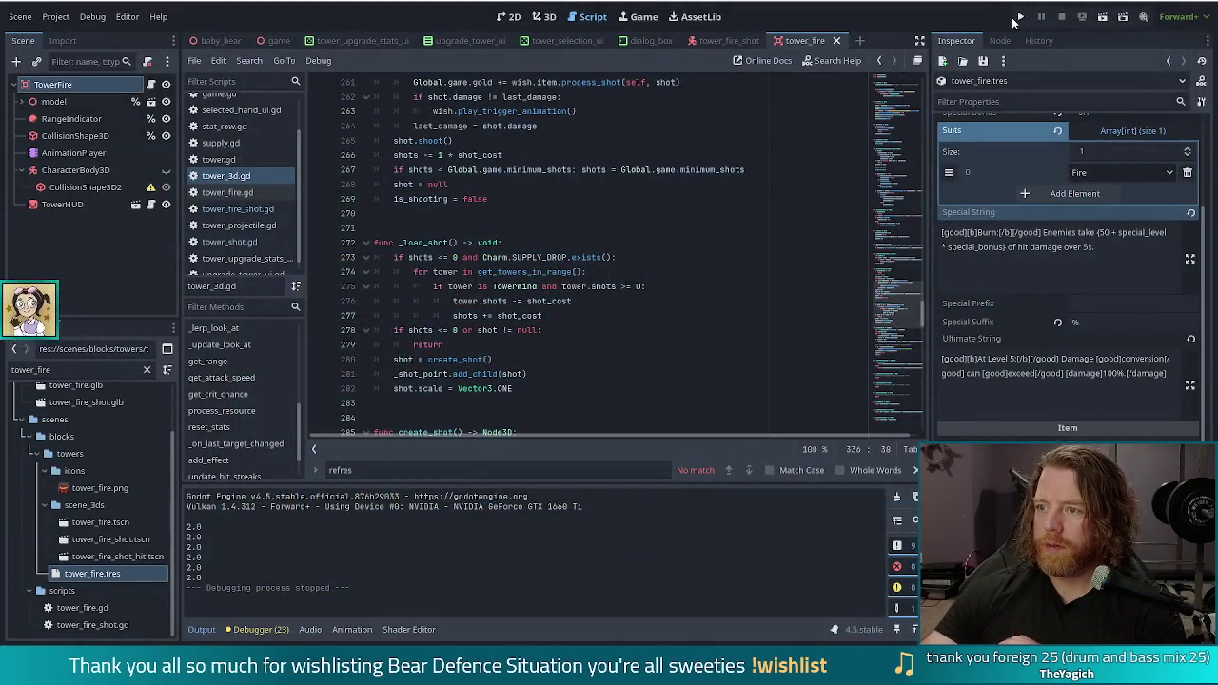
Run the game, start a new game, open the bear's shop and pet the shopkeeper.
click(1019, 17)
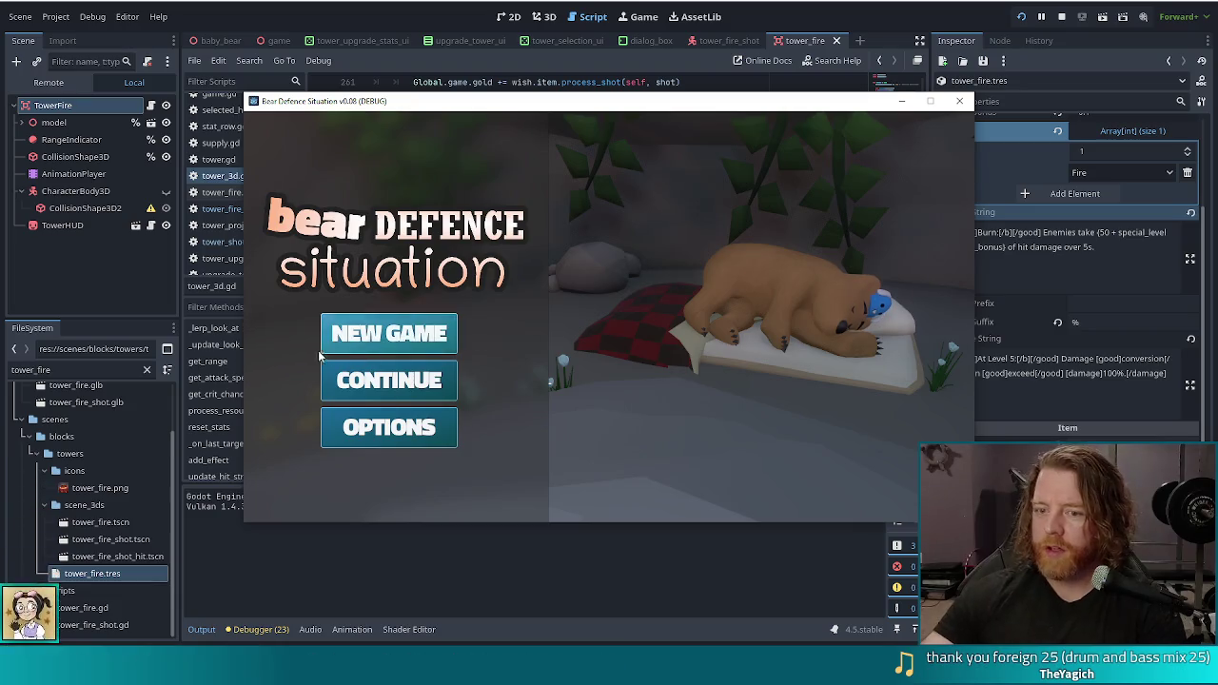
click(392, 341)
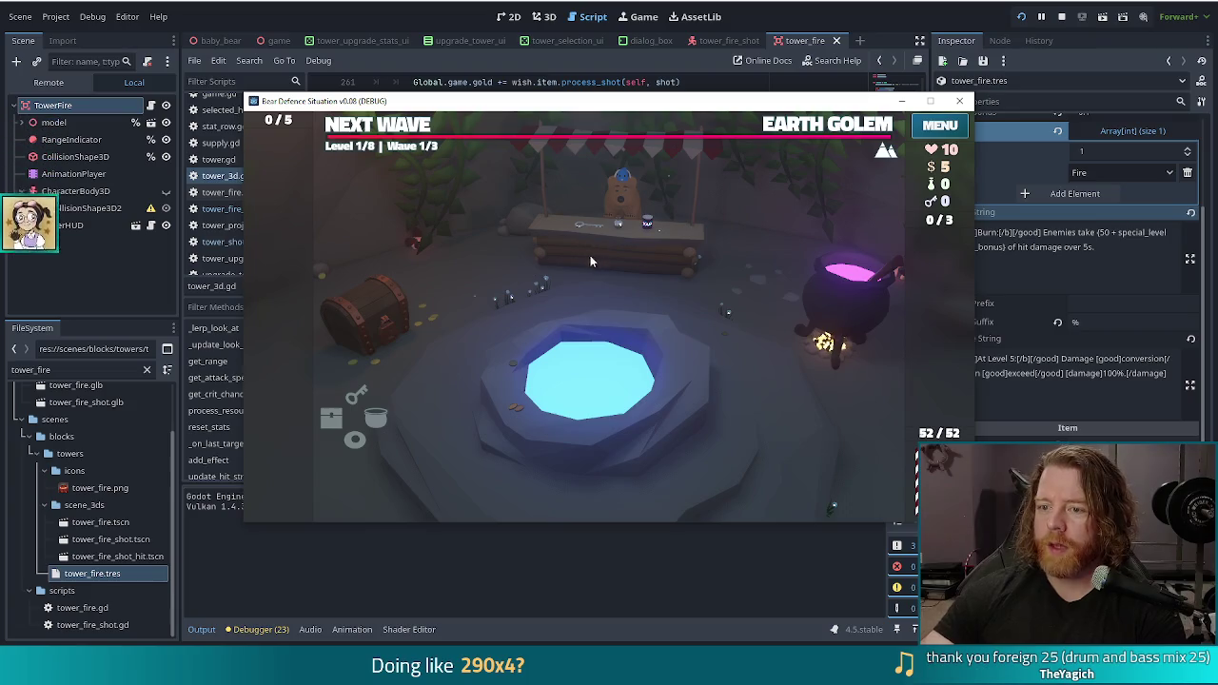
click(590, 257)
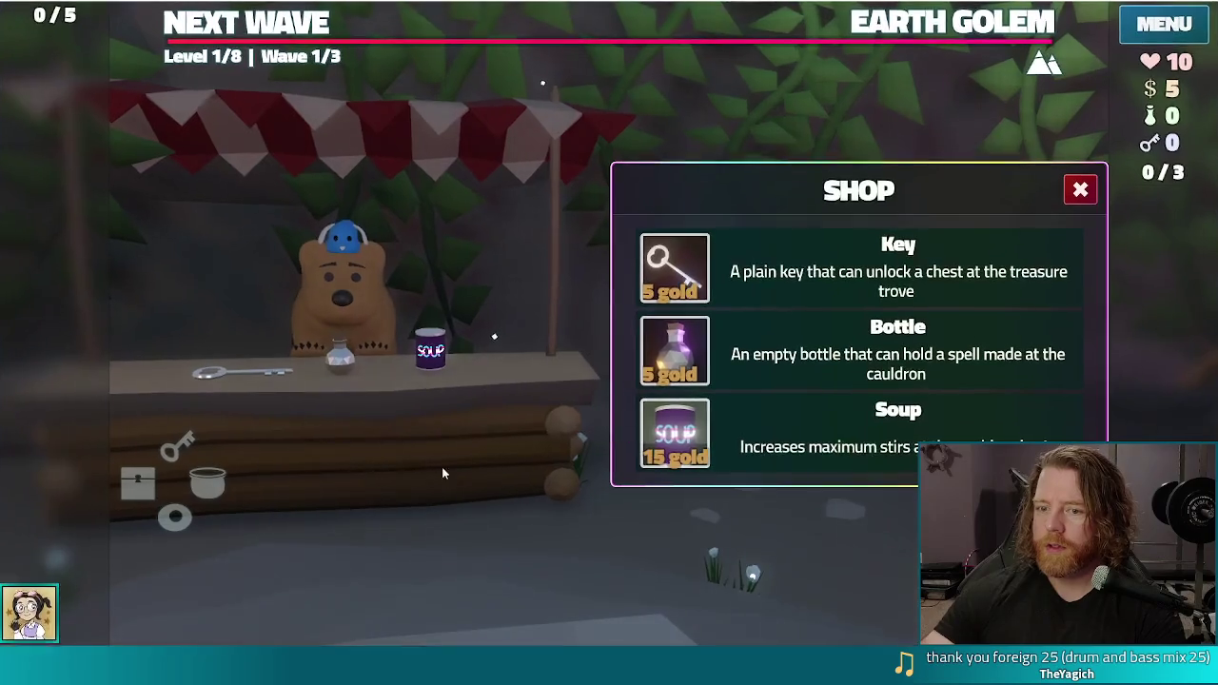
click(377, 295)
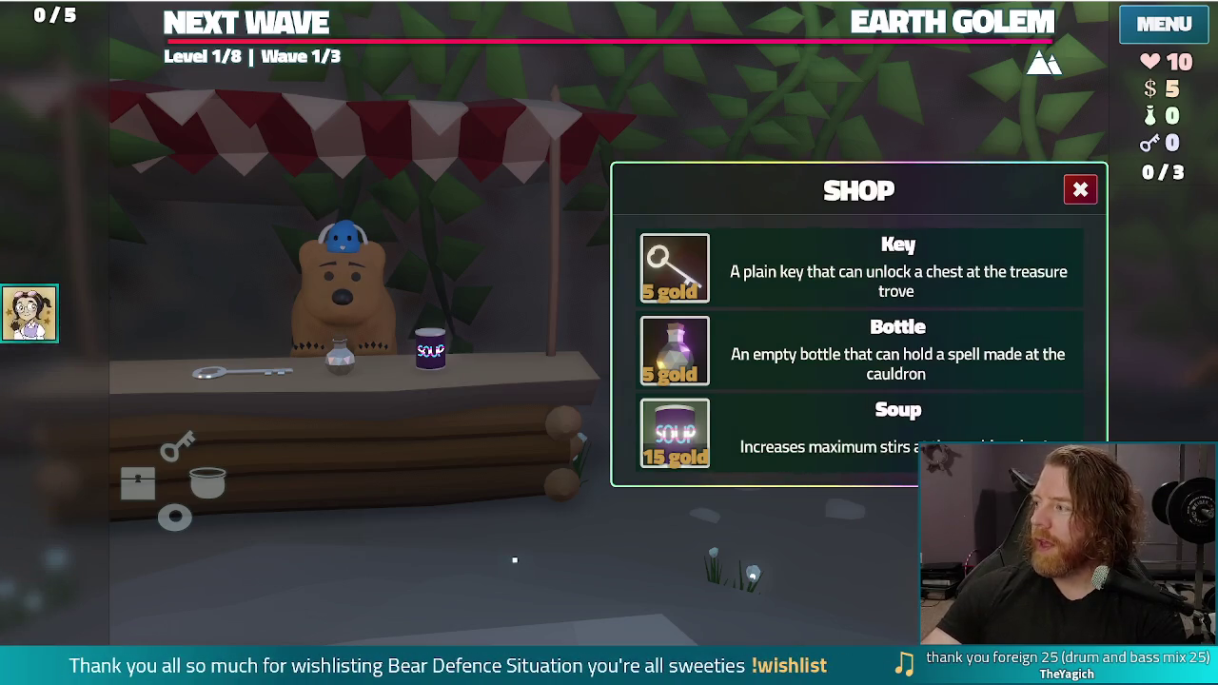
key(alt+Tab)
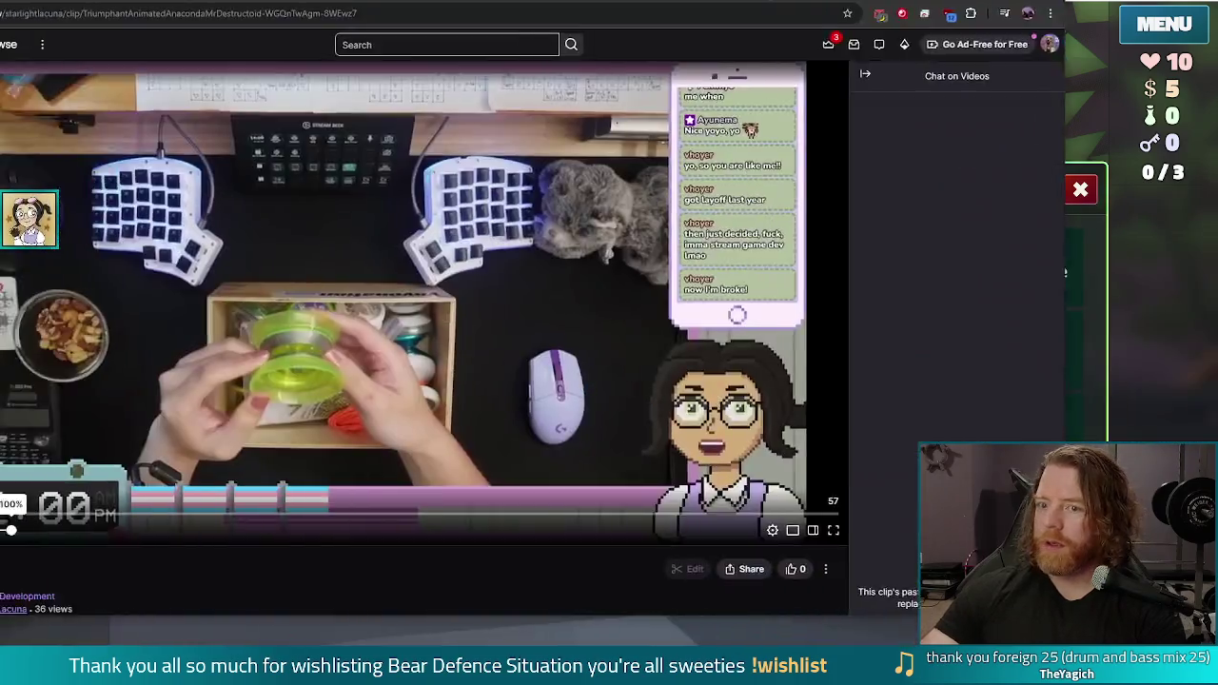
Start playback of the Yo-Yo Collection clip in the Twitch player.
mouse_move(217, 569)
mouse_down()
mouse_move(124, 638)
mouse_move(57, 656)
mouse_up()
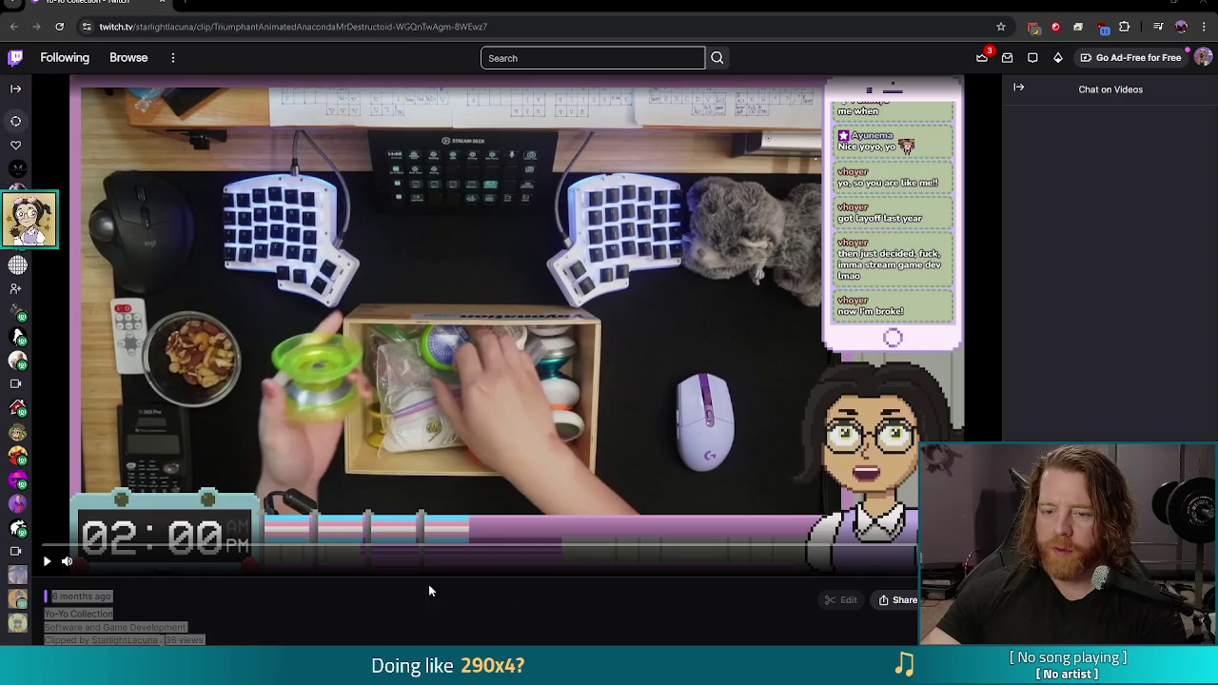
click(46, 561)
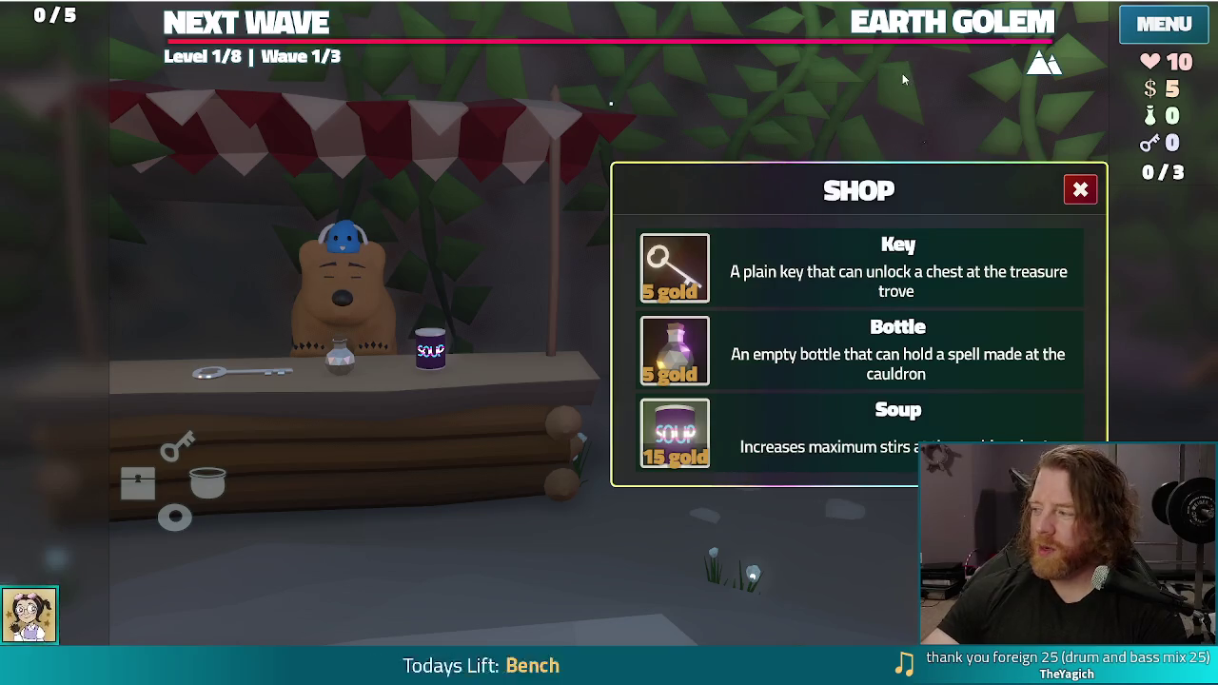
Stop the running game with F8 and go to line 275 of tower_3d.gd.
key(F8)
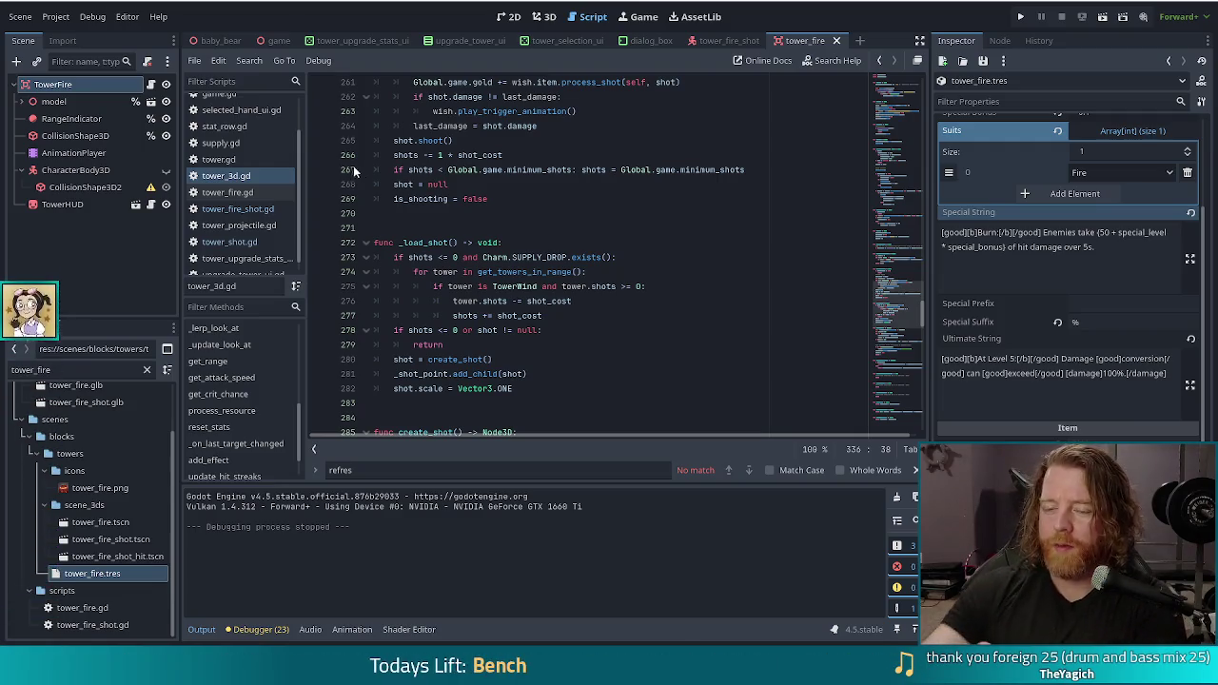
click(602, 287)
Close the text search and view tower_fire_shot.gd's burn_tick_amount multiplier.
click(666, 278)
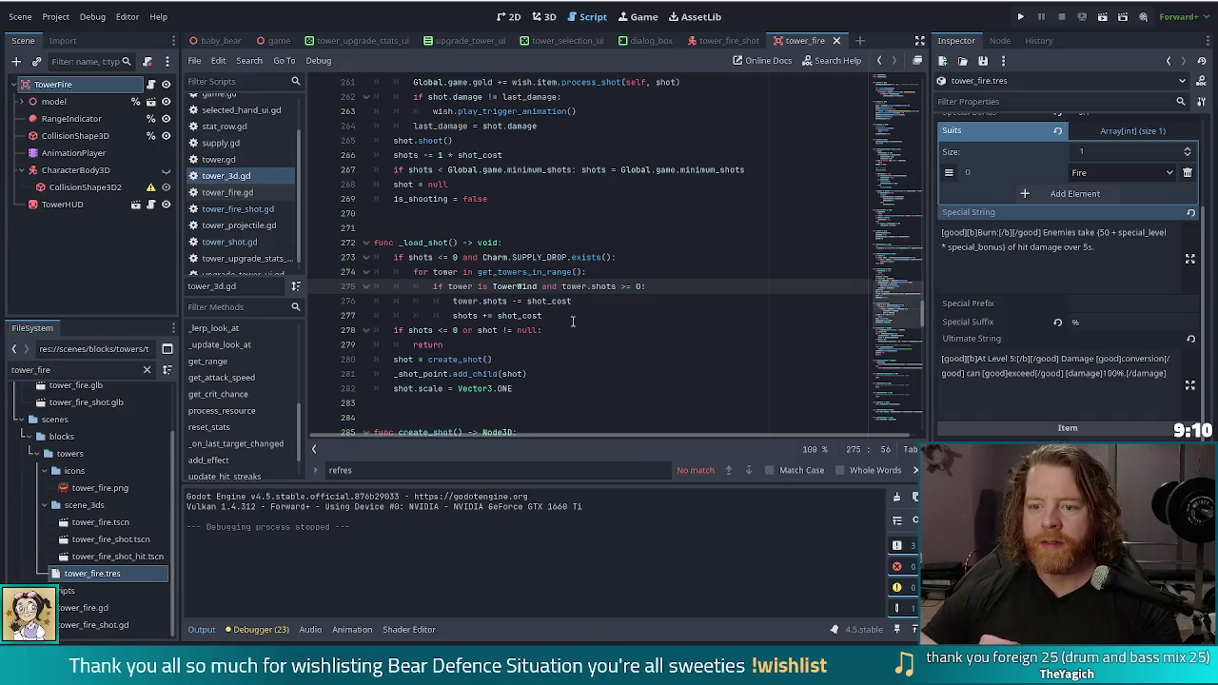
key(Escape)
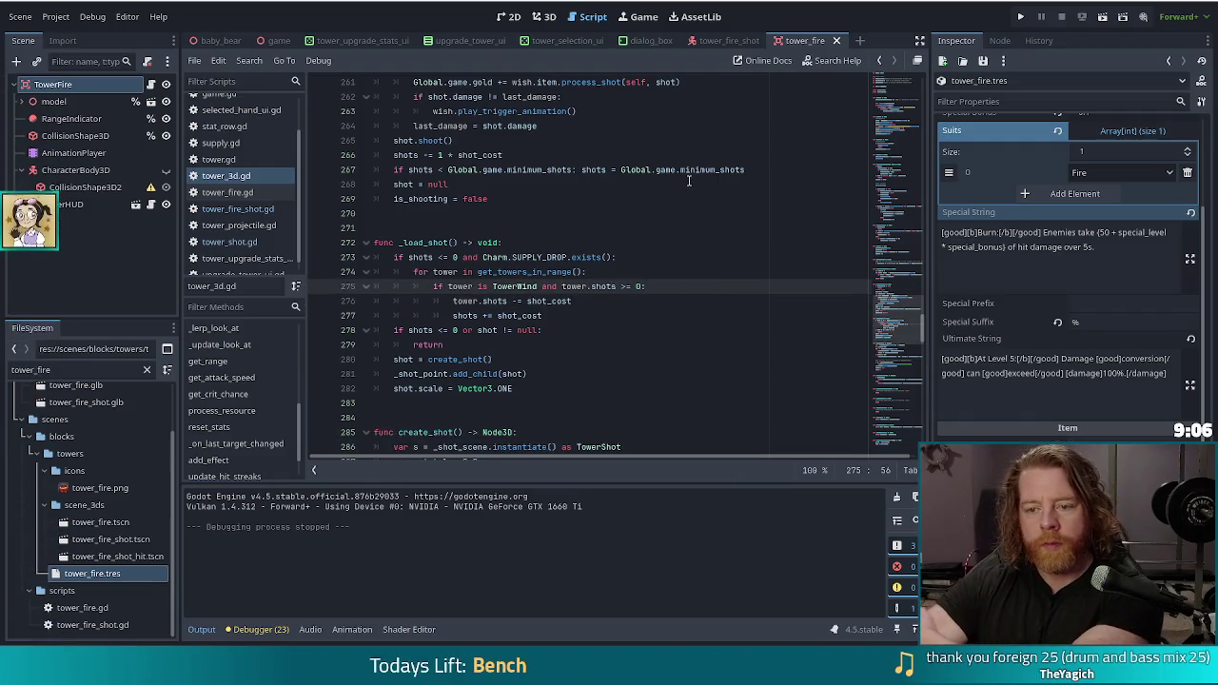
click(224, 208)
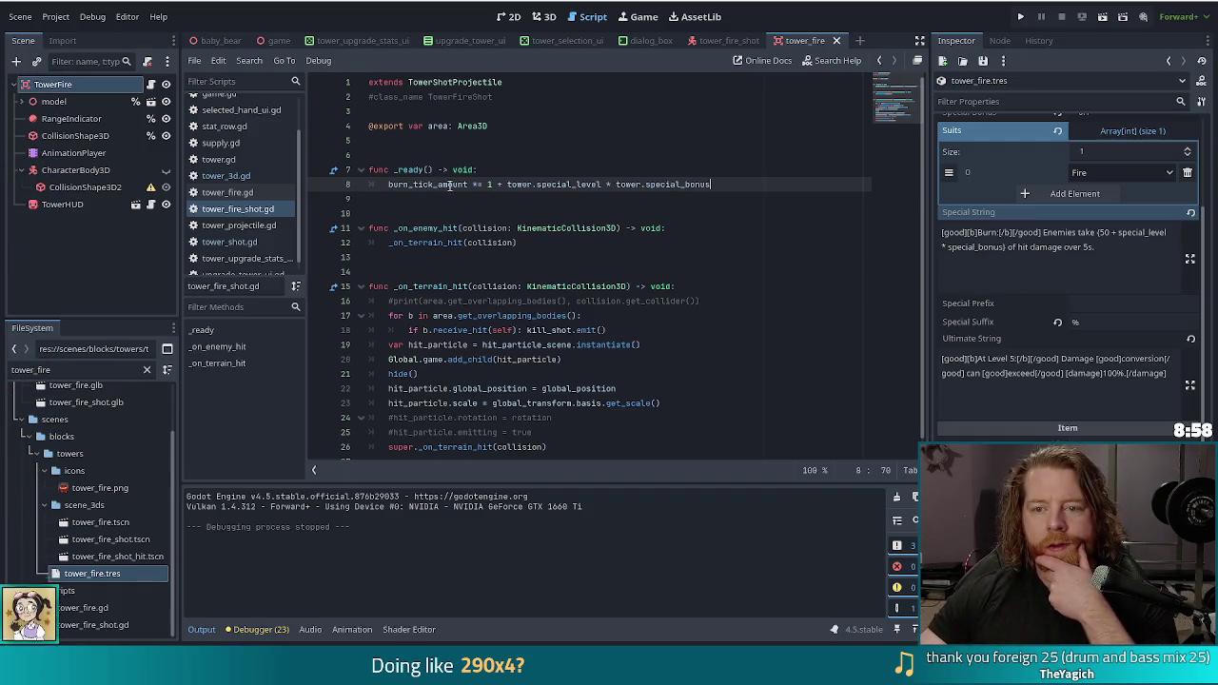
click(522, 184)
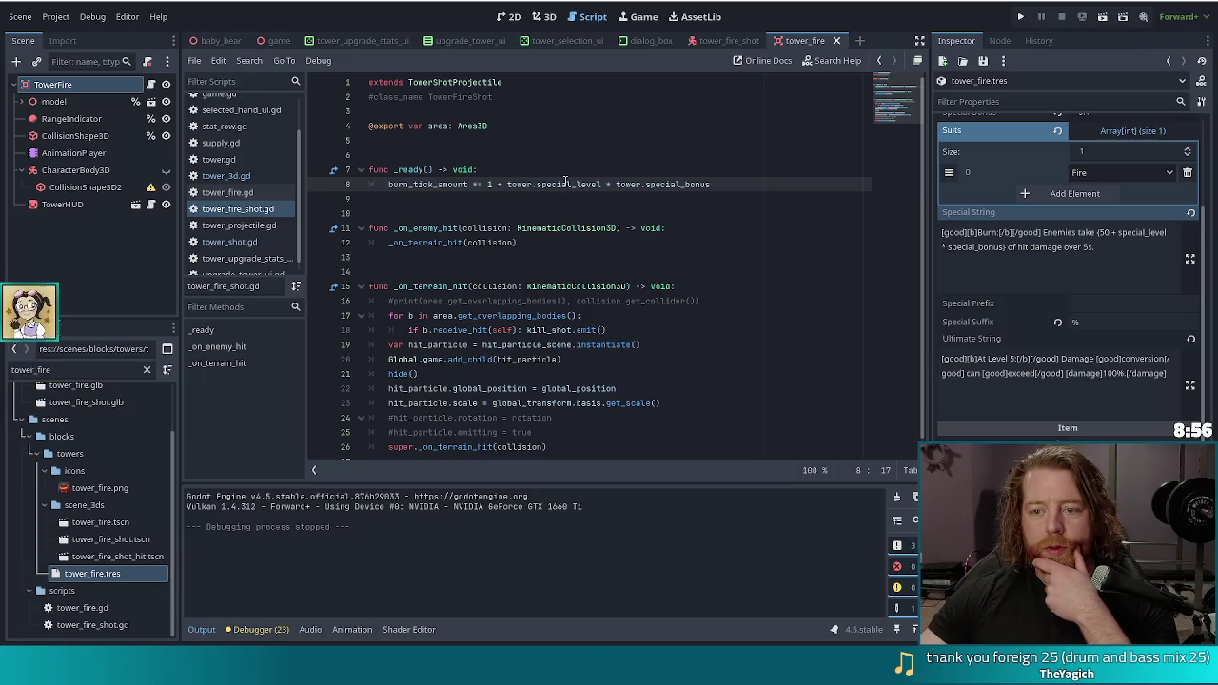
click(619, 183)
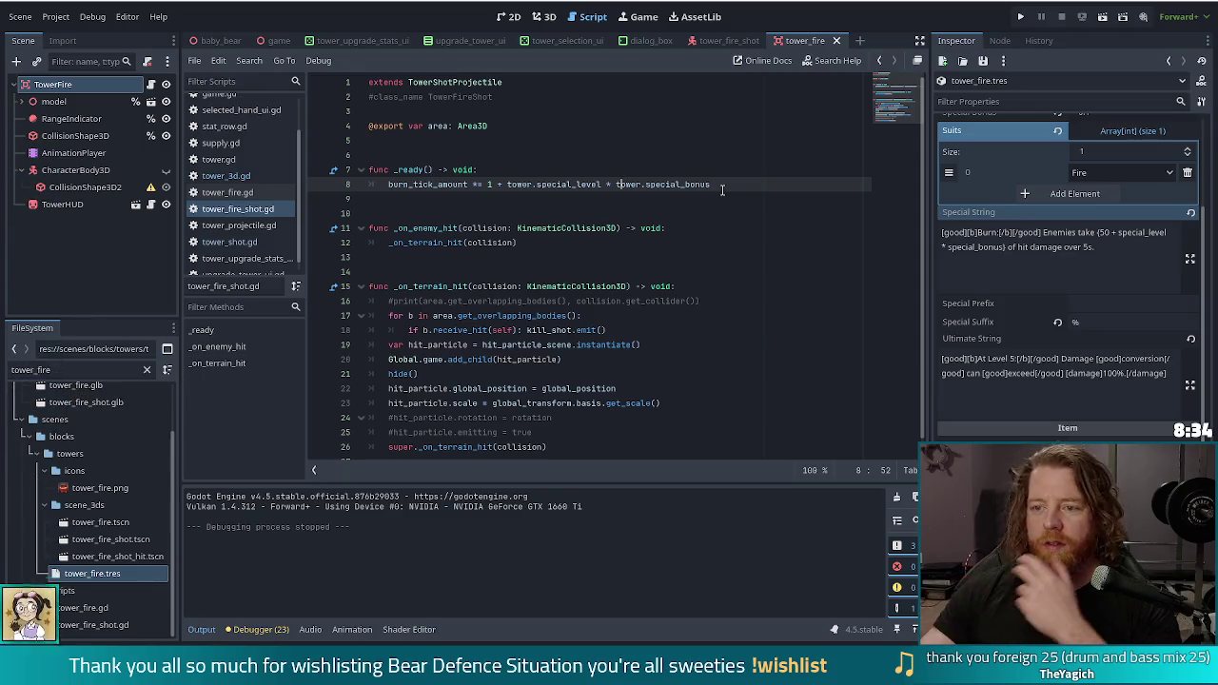
click(725, 183)
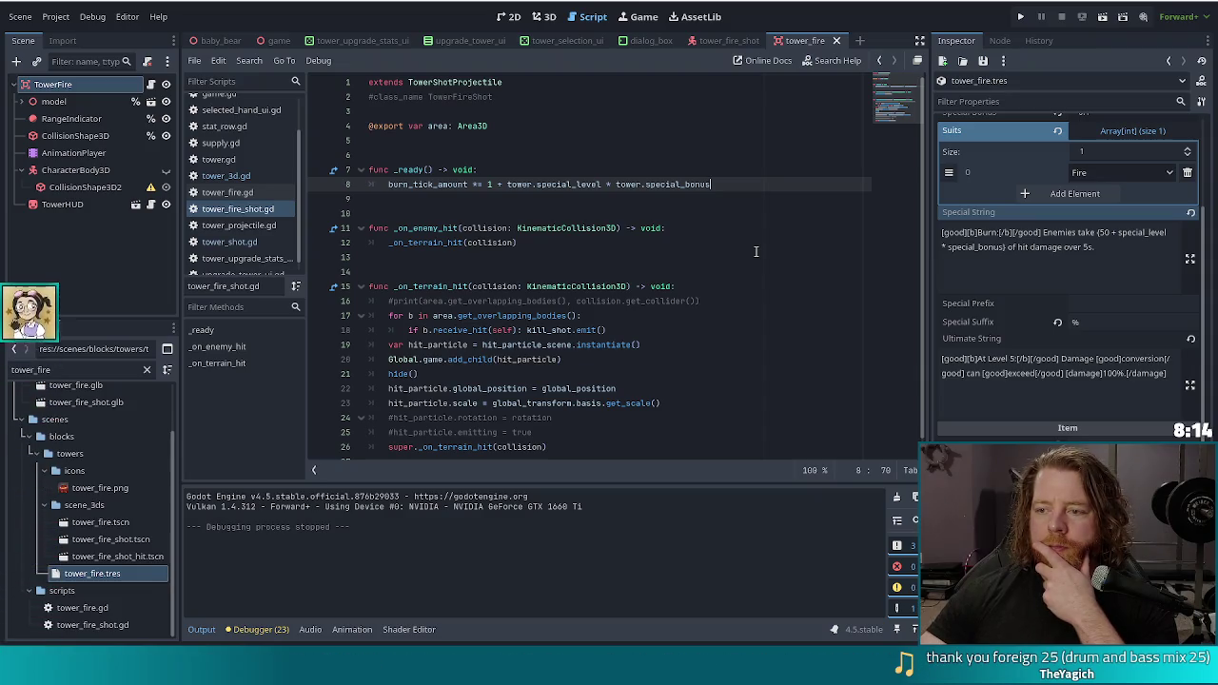
double_click(1109, 234)
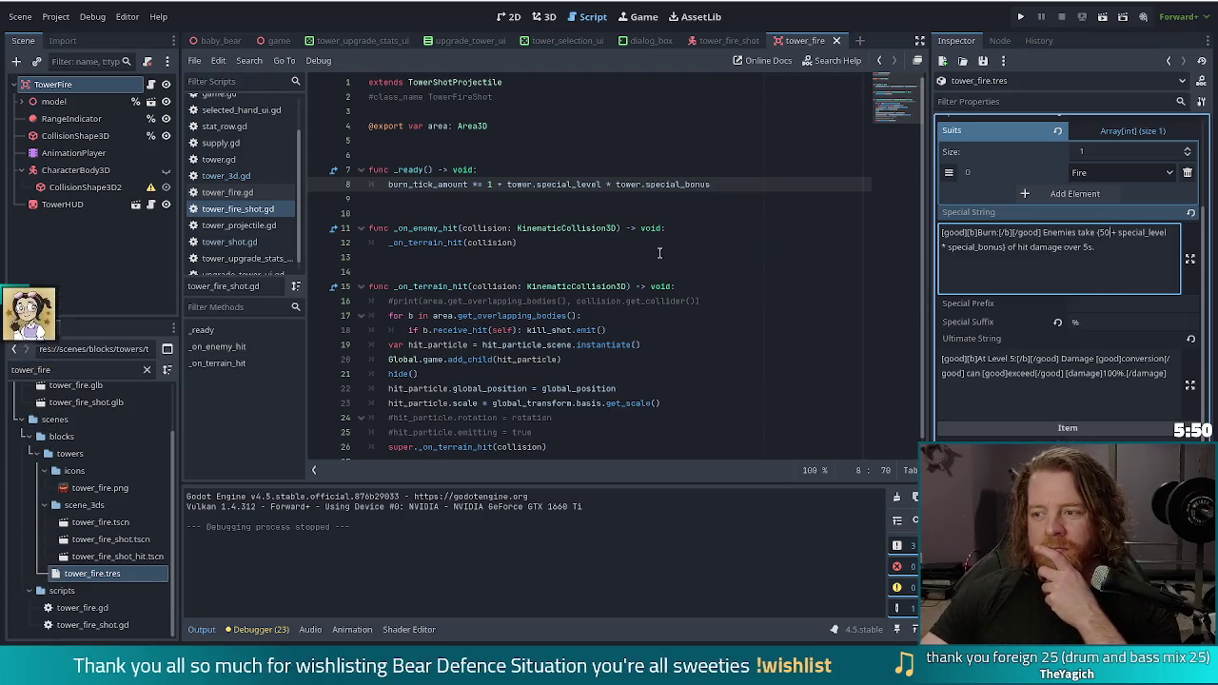
click(730, 186)
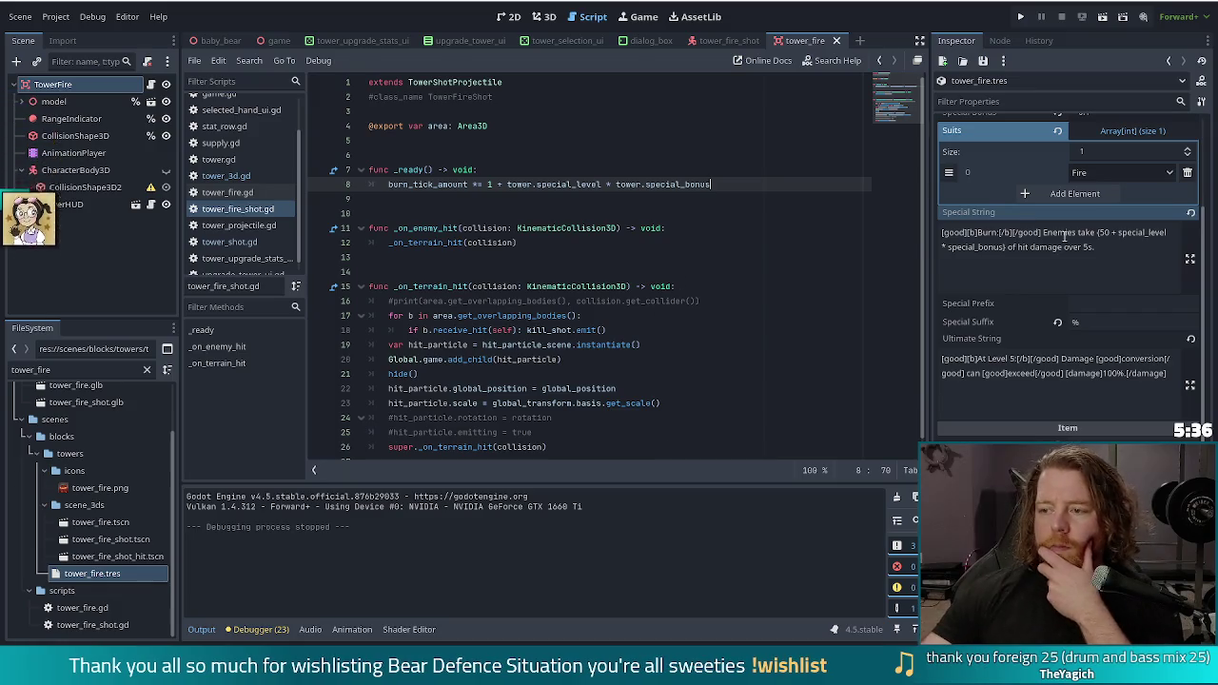
click(1118, 234)
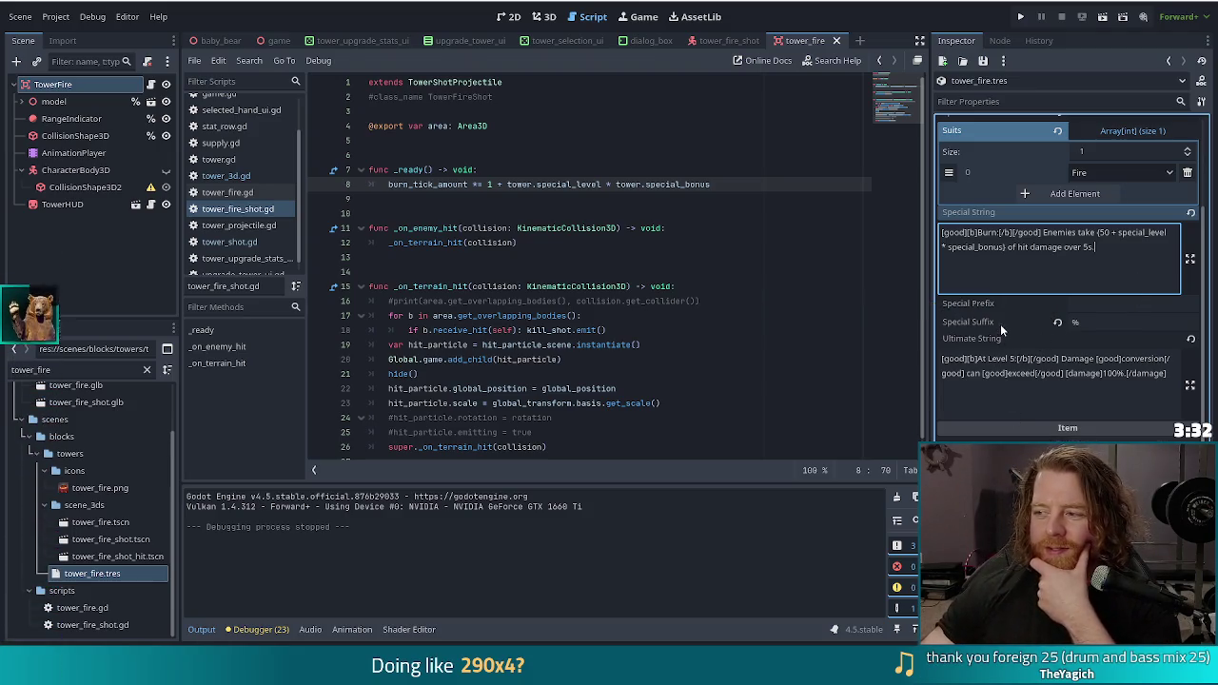
click(1109, 232)
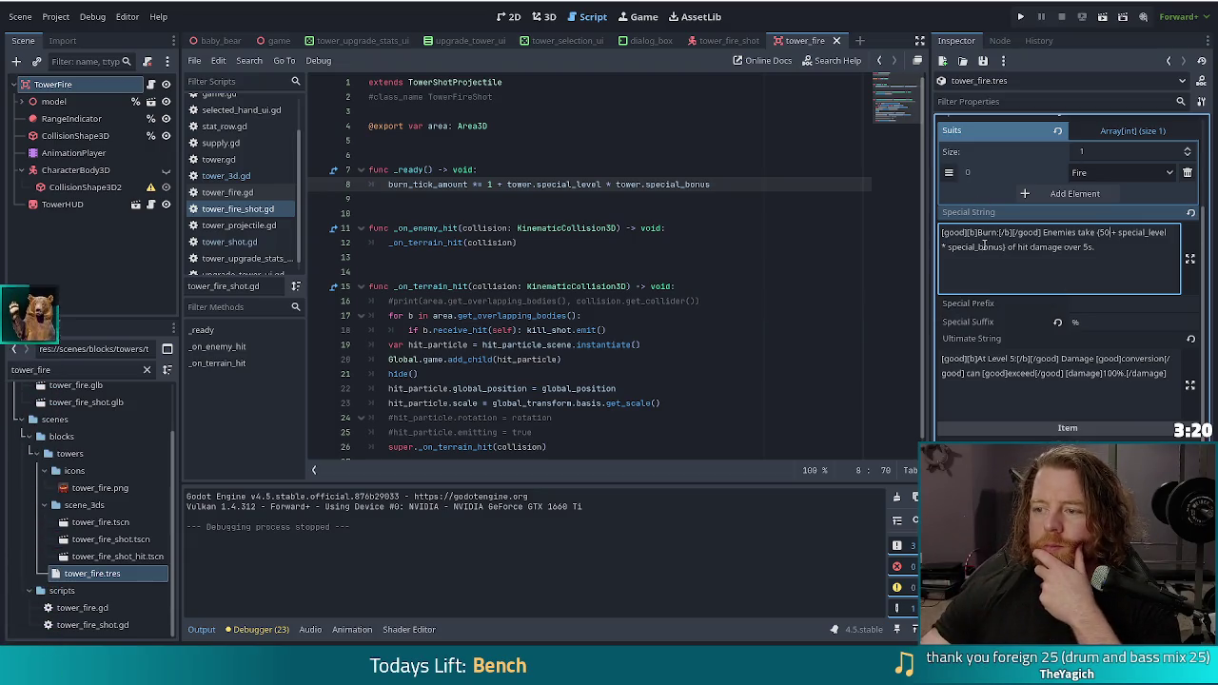
Replace special_bonus with '10)' so the Special String reads (50 + special_level * 10) of hit damage.
double_click(987, 247)
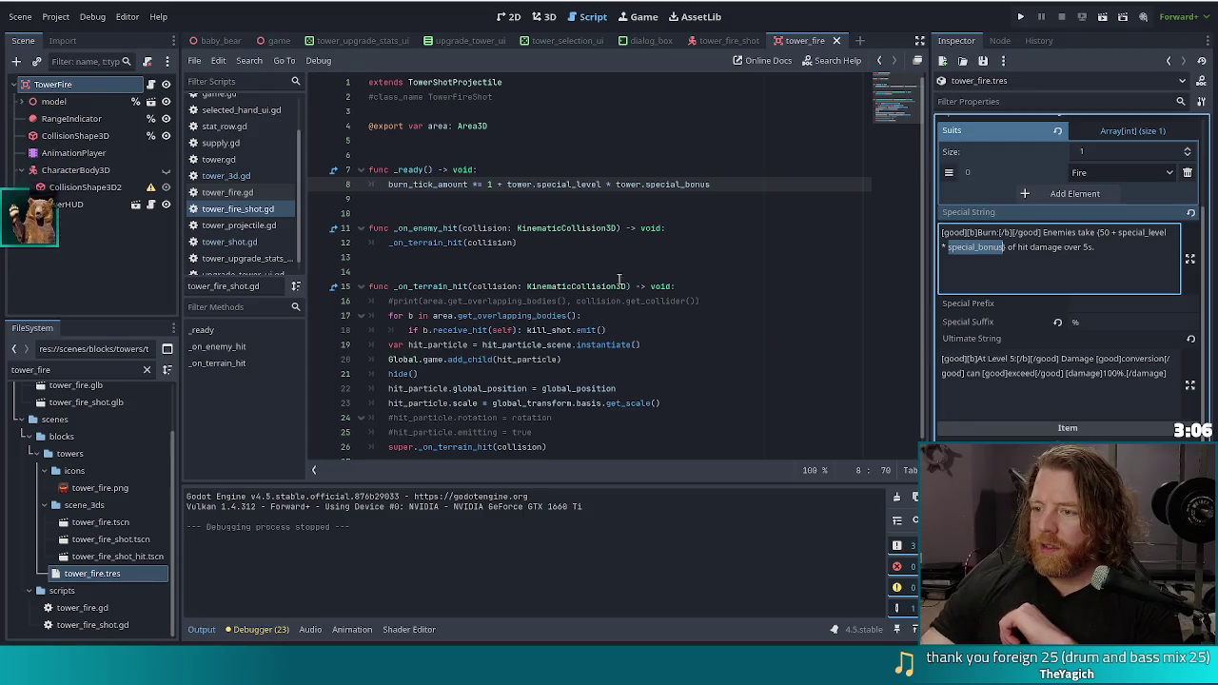
double_click(975, 247)
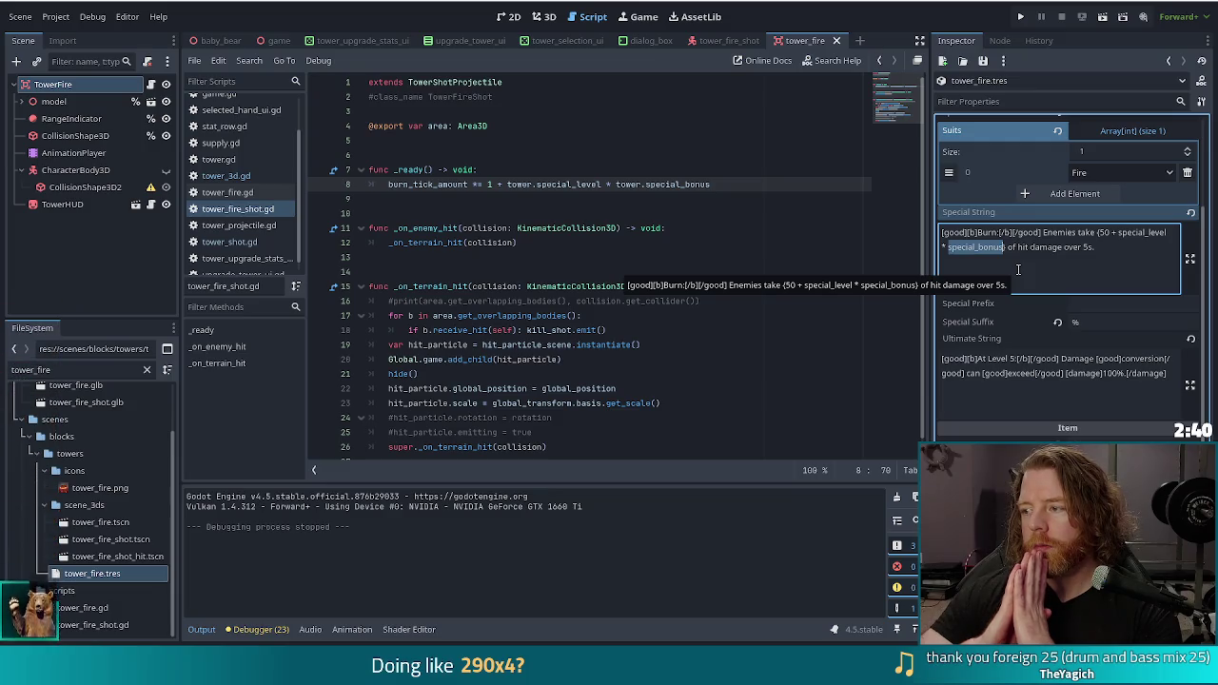
text(10)
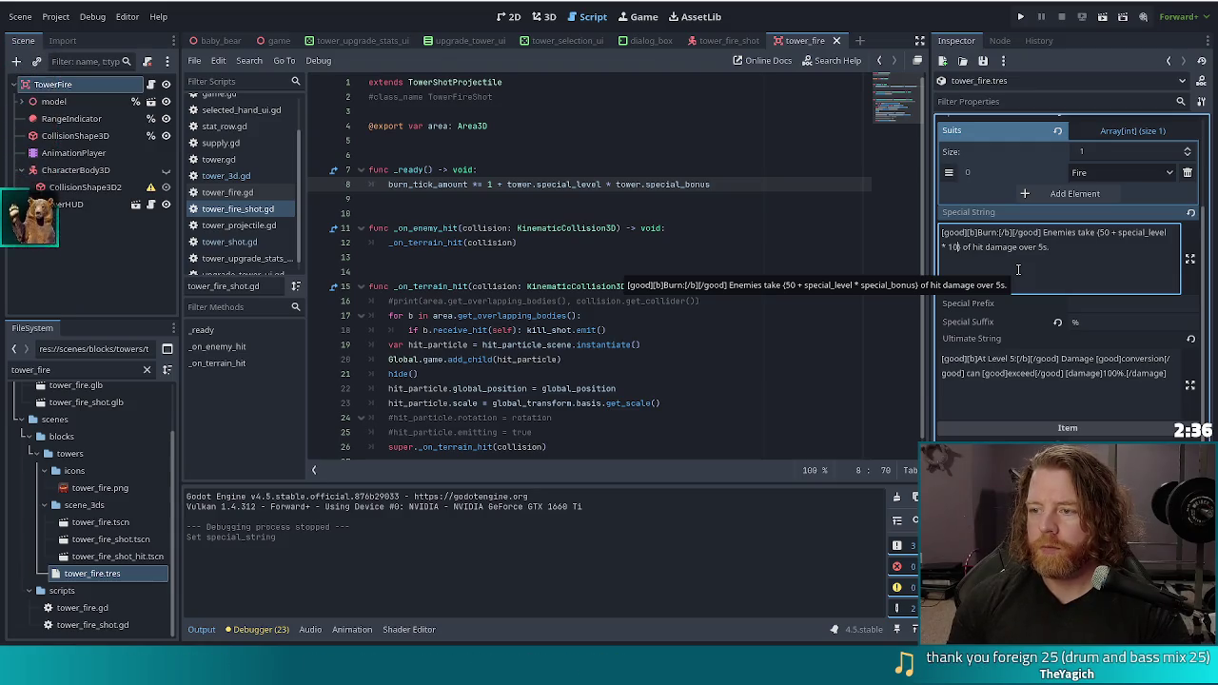
text())
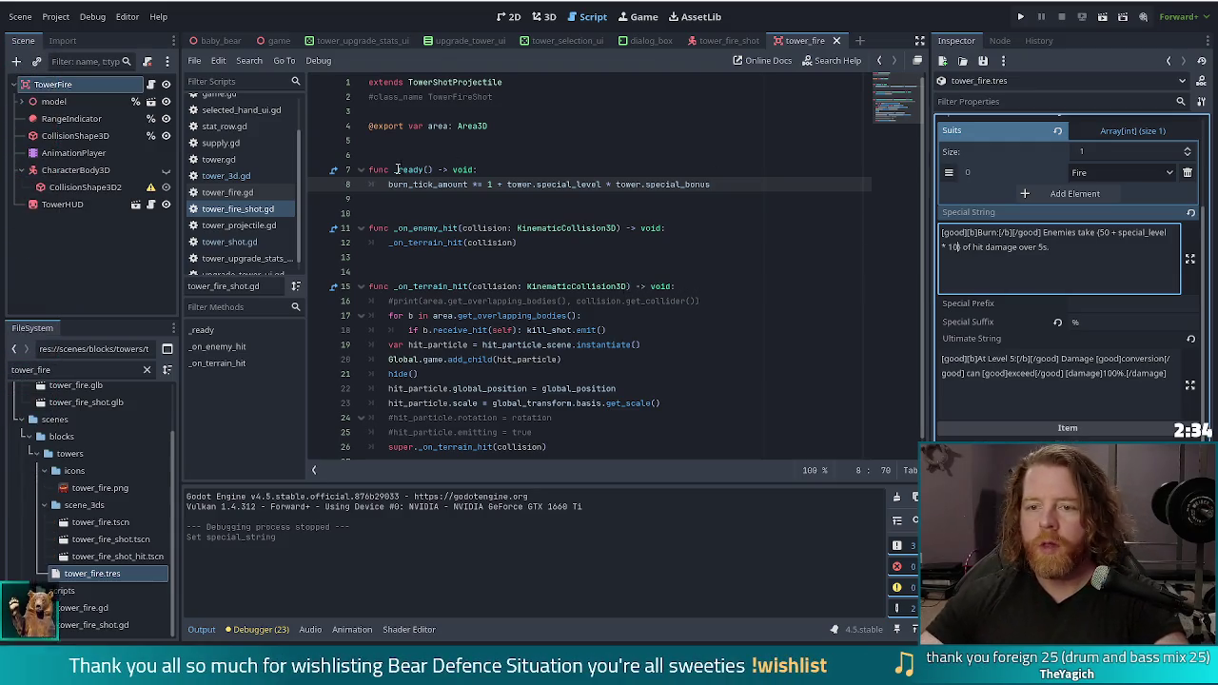
click(544, 172)
key(Down)
key(End)
key(BackSpace)
key(BackSpace)
key(BackSpace)
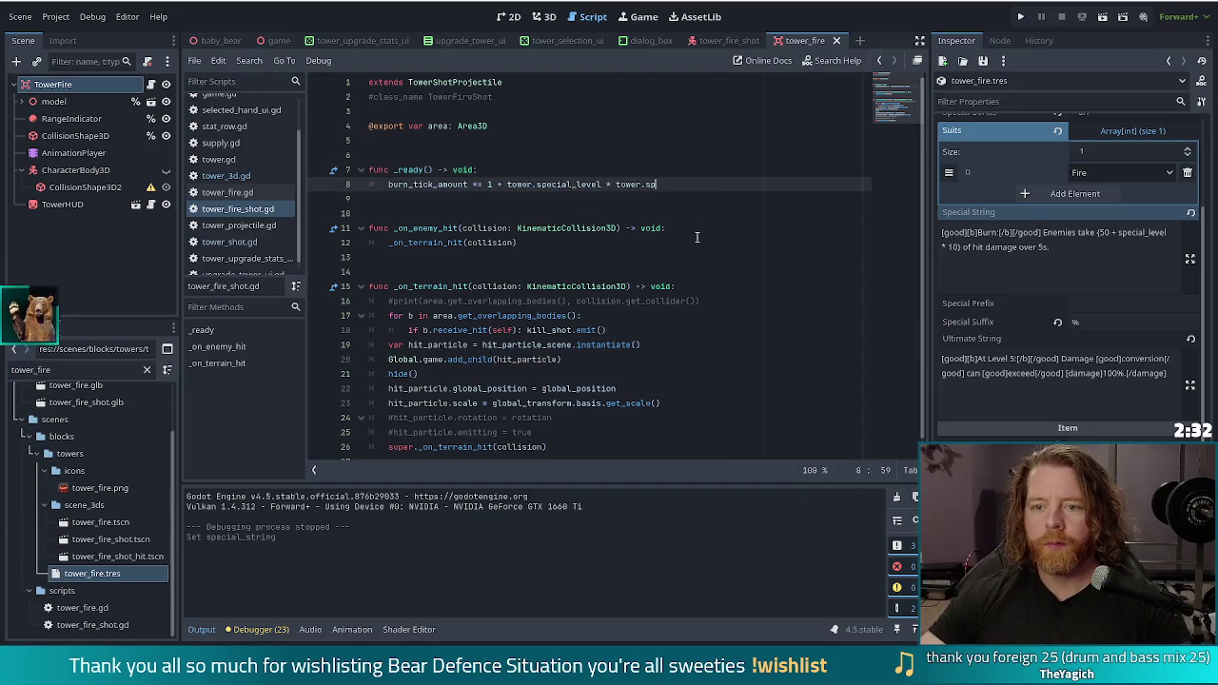
text(.s)
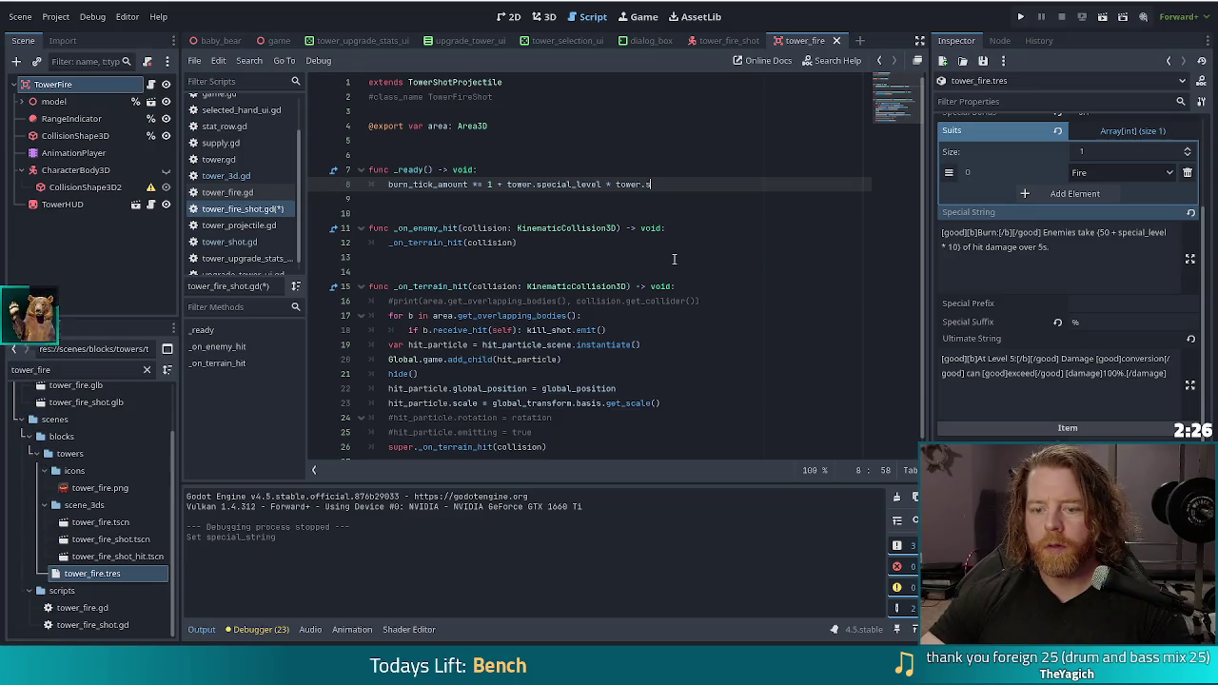
text(p)
key(Return)
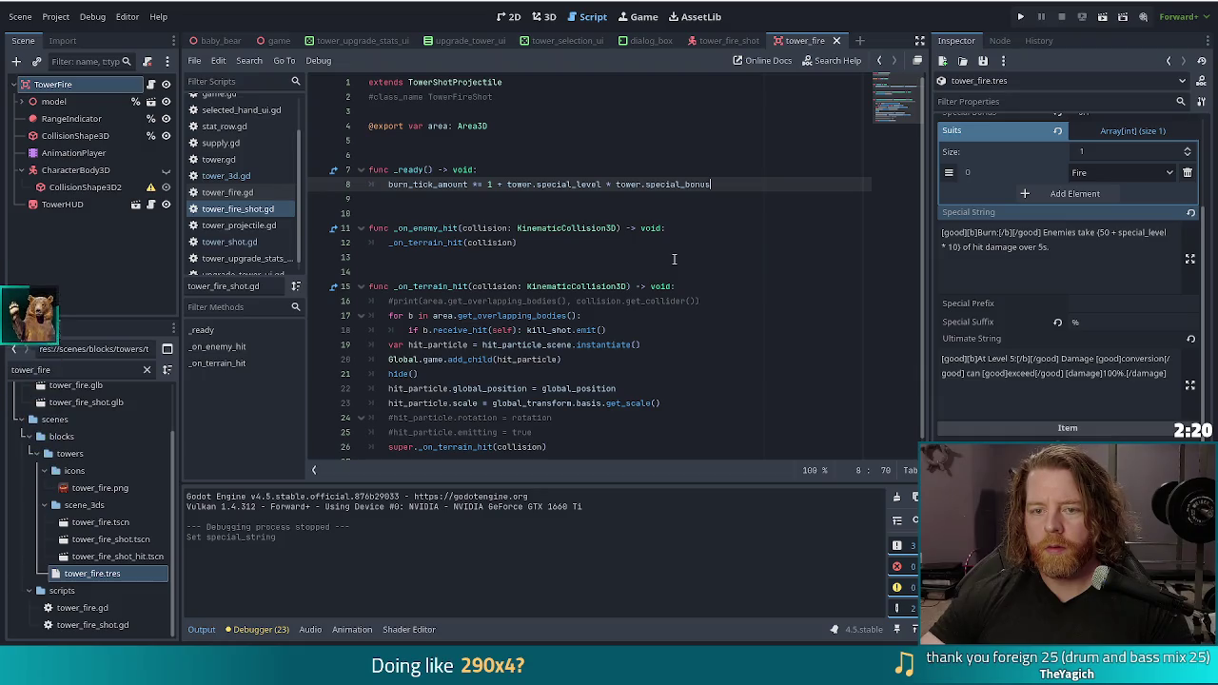
click(692, 190)
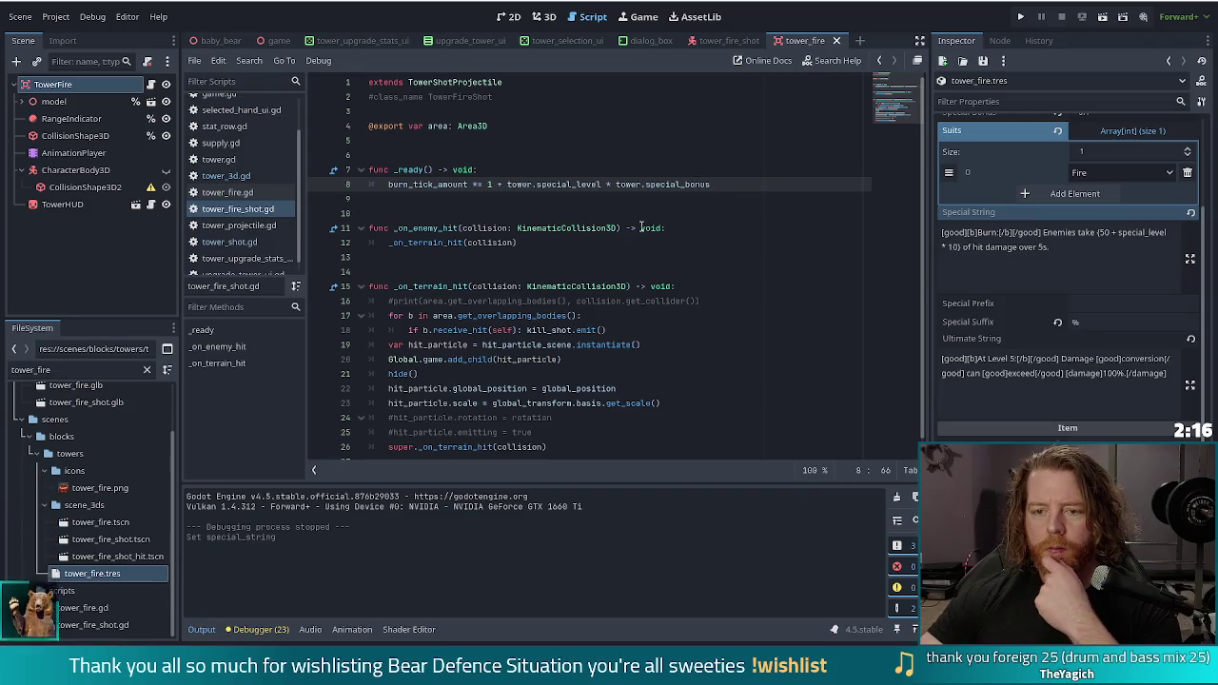
mouse_move(413, 171)
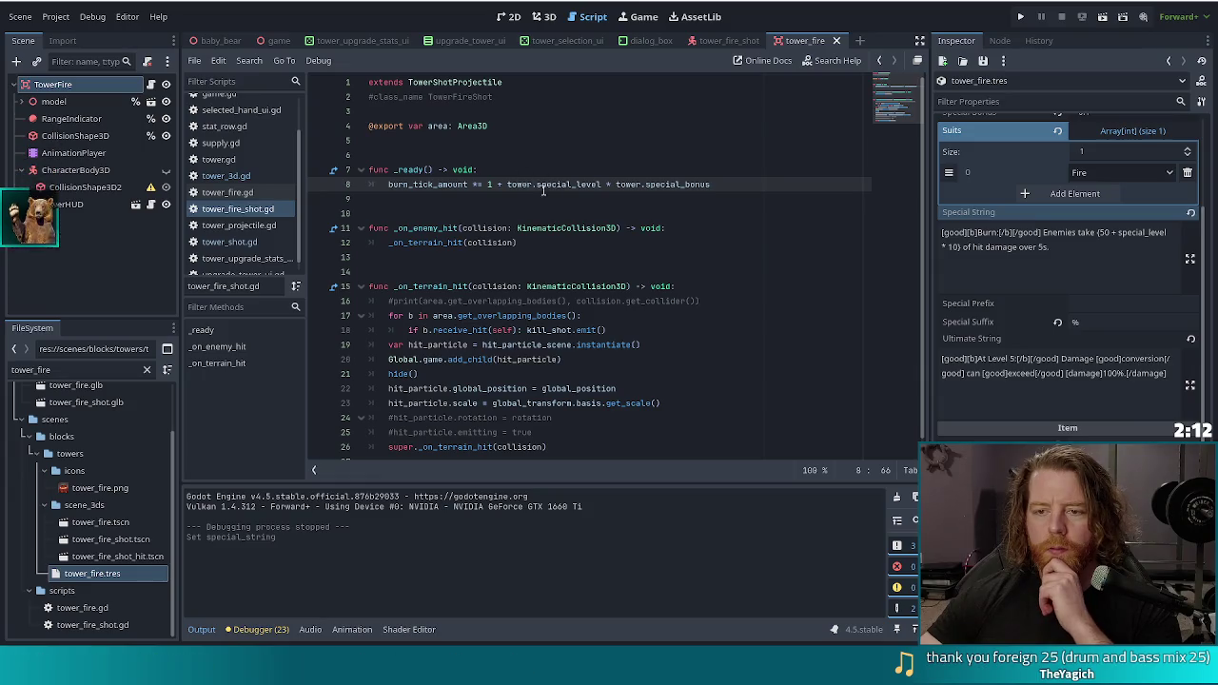
click(514, 183)
drag(515, 184, 722, 186)
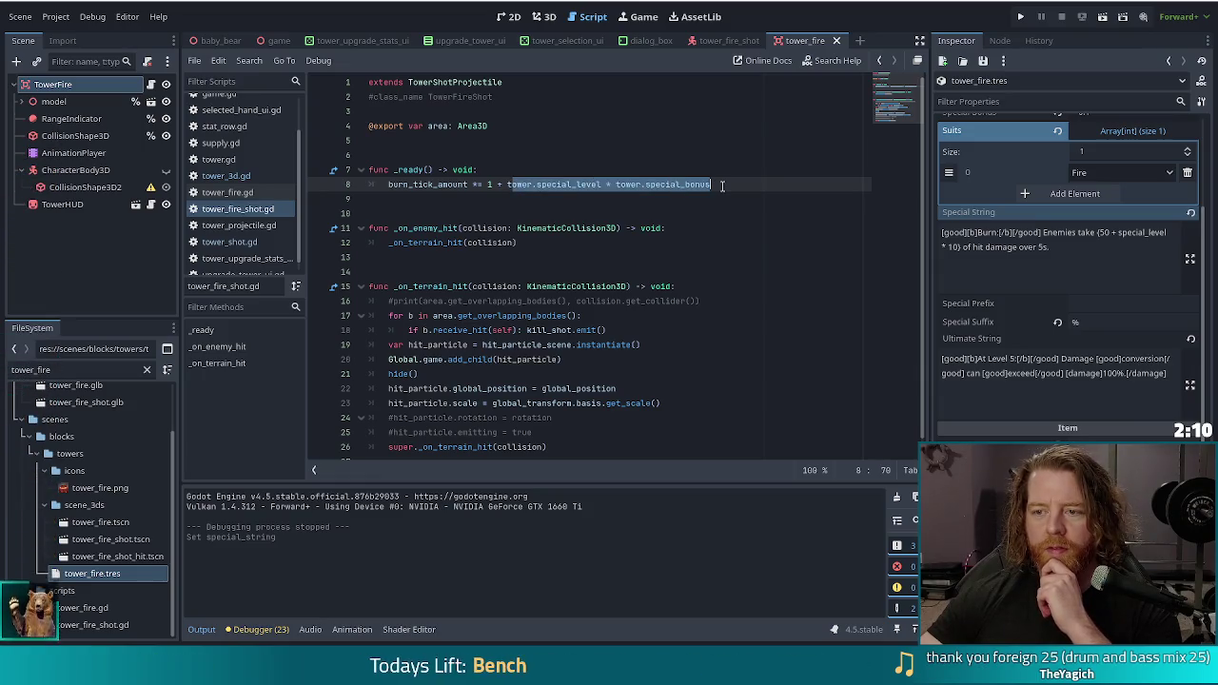
click(722, 186)
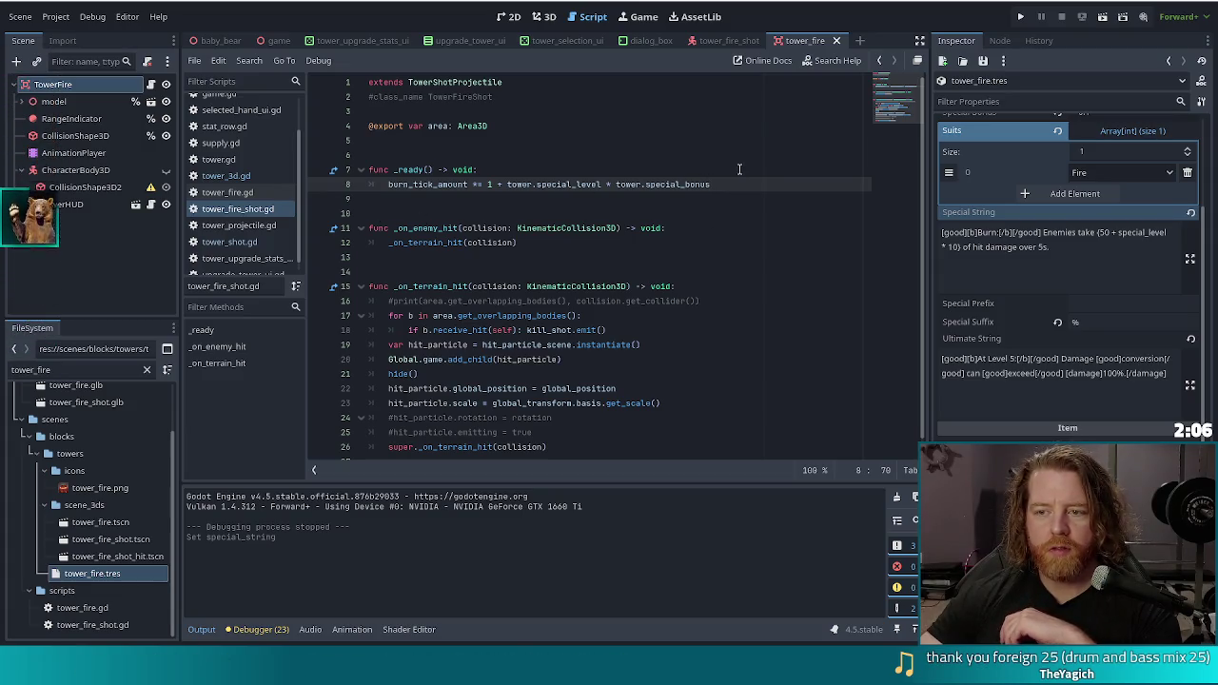
click(96, 576)
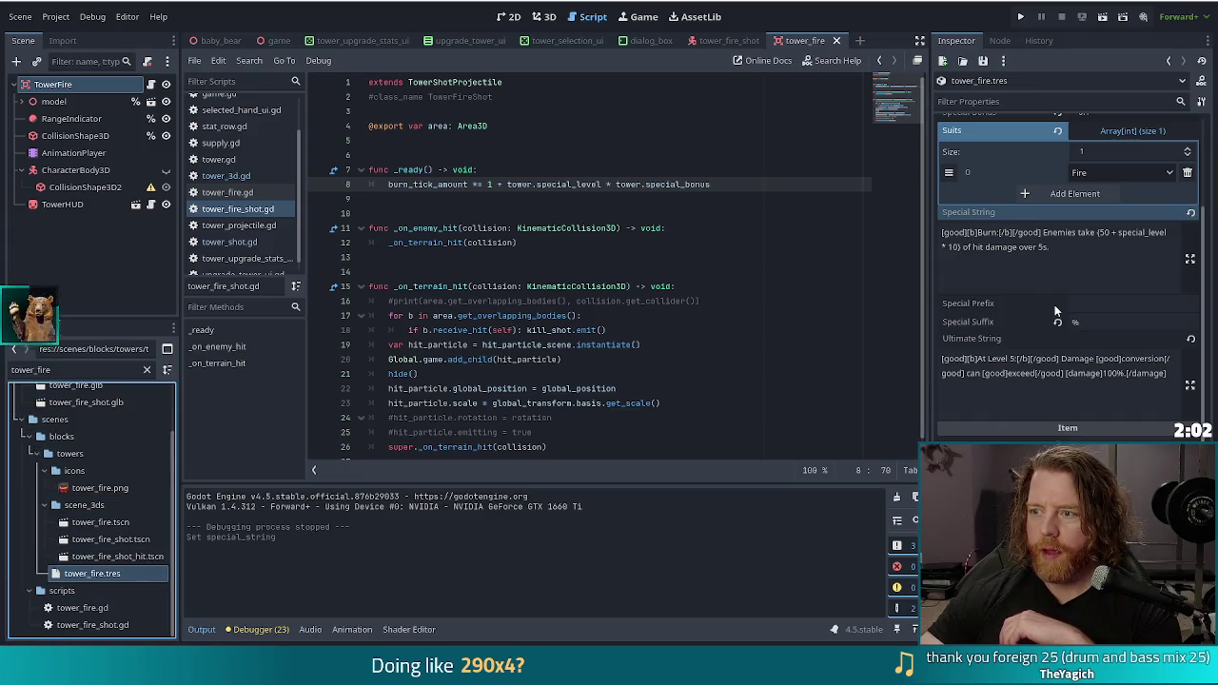
Set the fire tower's Special Bonus to 0.2 and save with Ctrl+S.
scroll(1016, 328, up, 4)
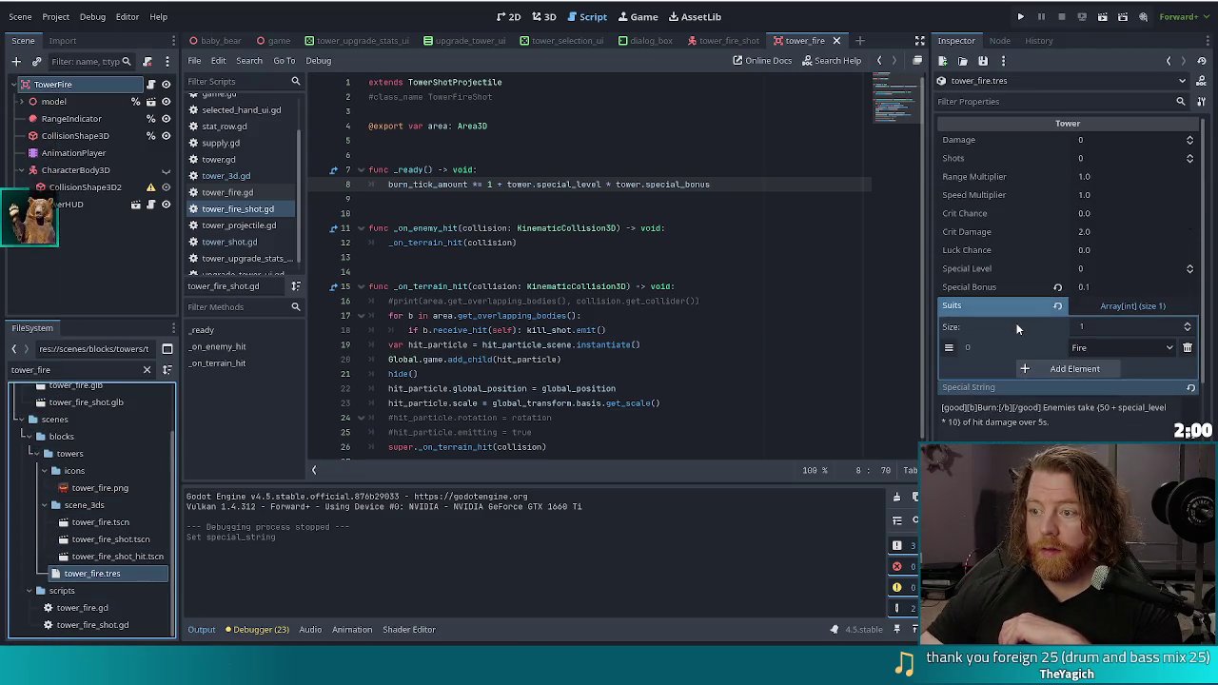
click(1109, 288)
text(0)
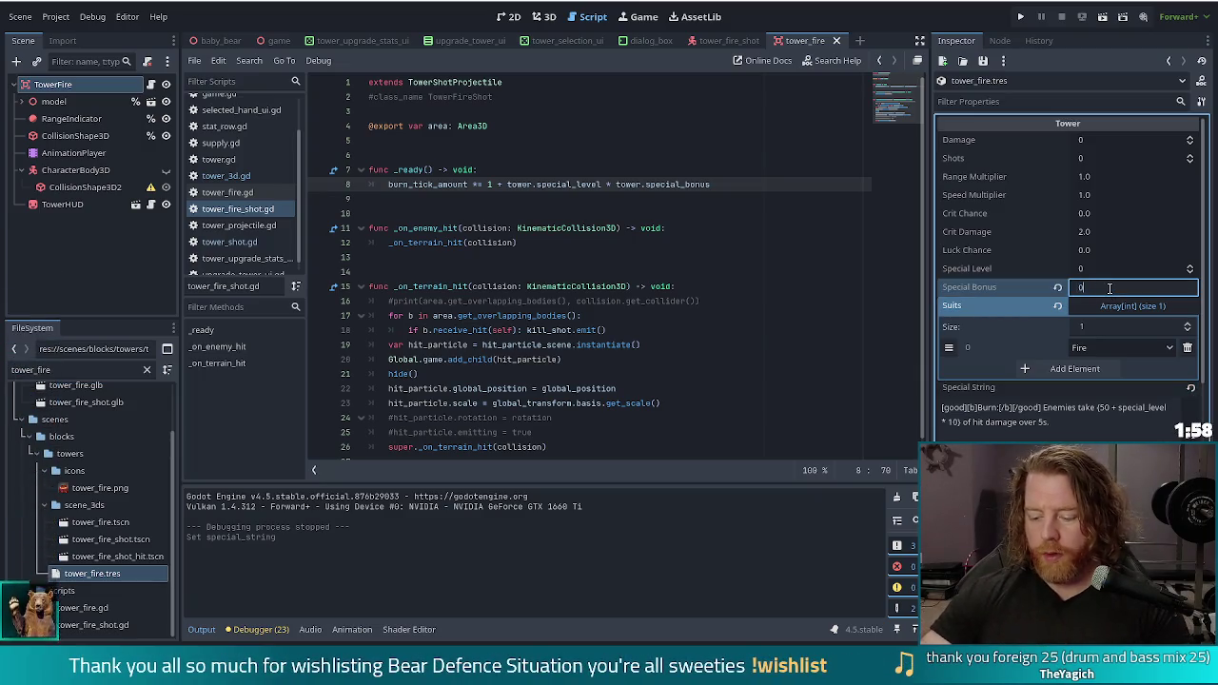
click(731, 175)
key(ctrl+s)
click(731, 186)
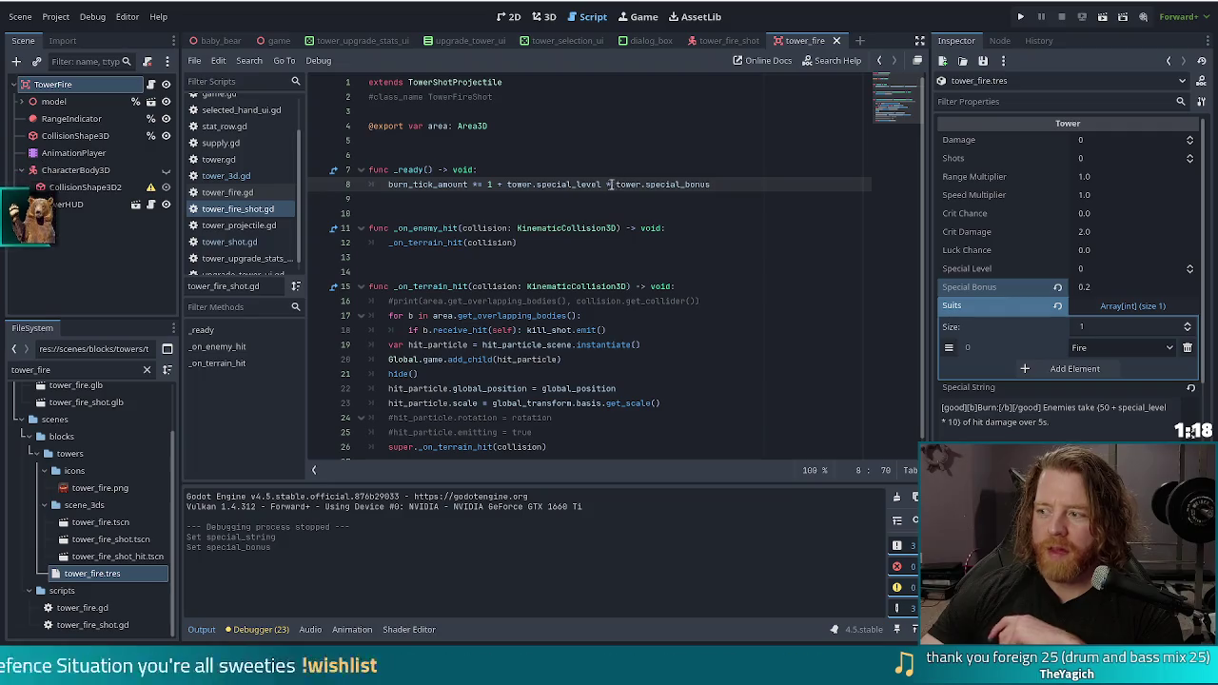
mouse_move(602, 189)
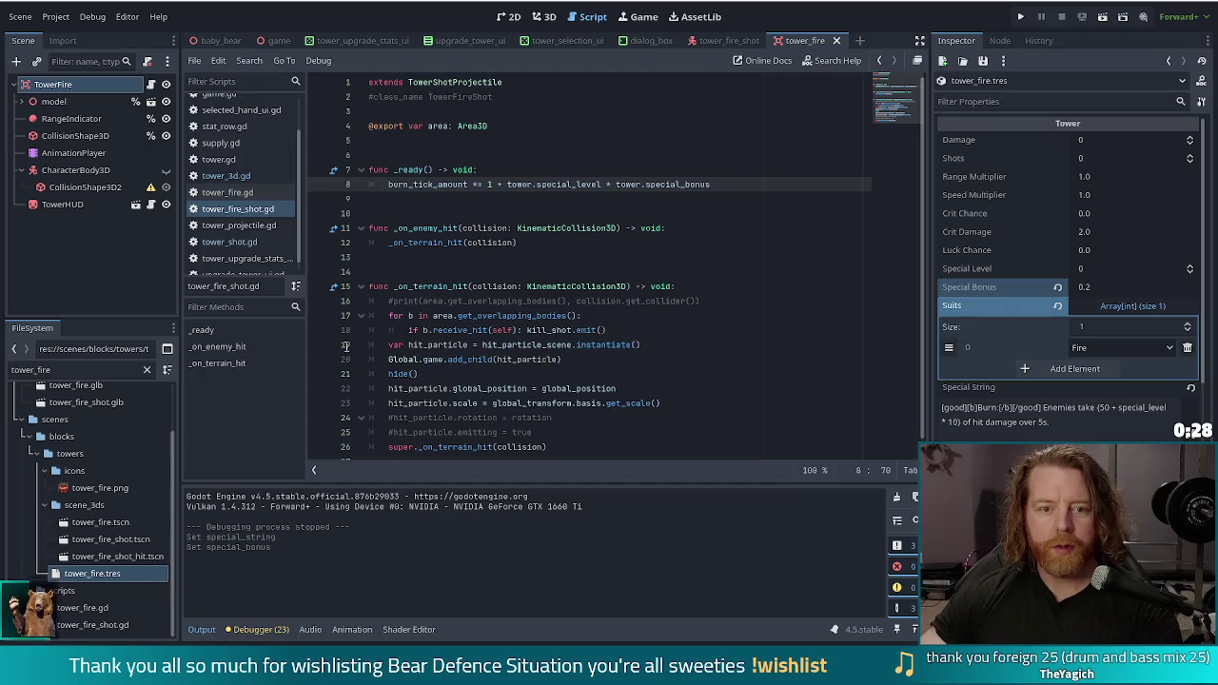
click(118, 576)
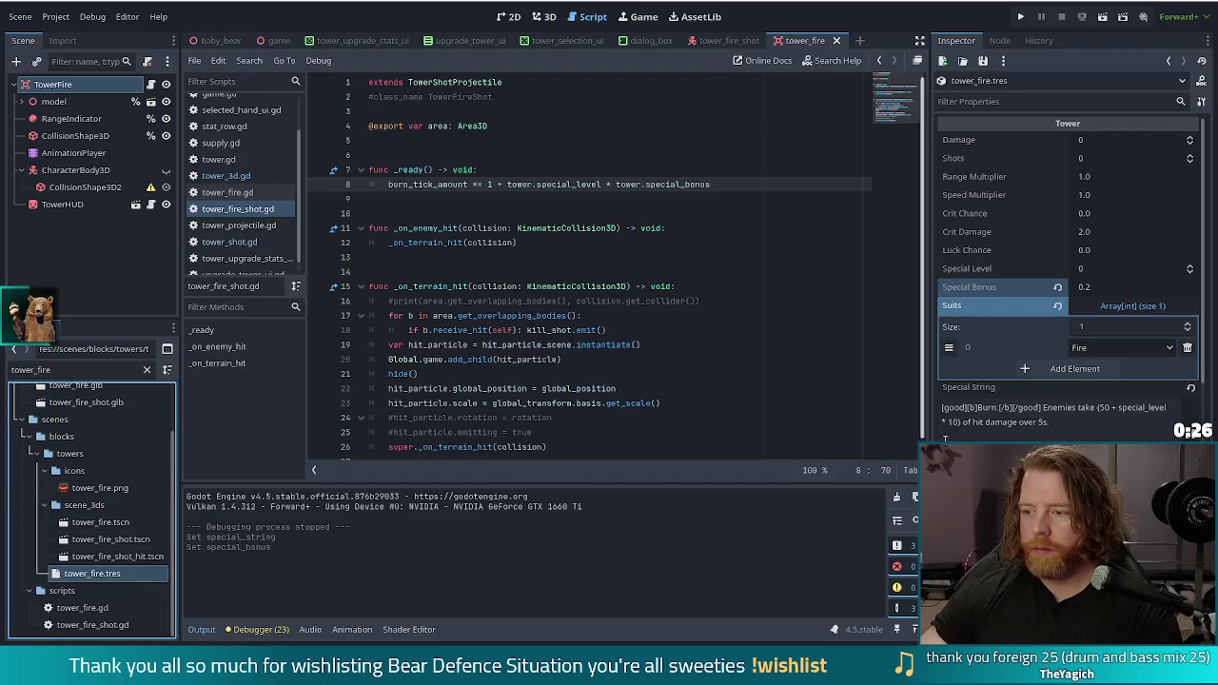
scroll(1007, 409, down, 3)
click(1062, 246)
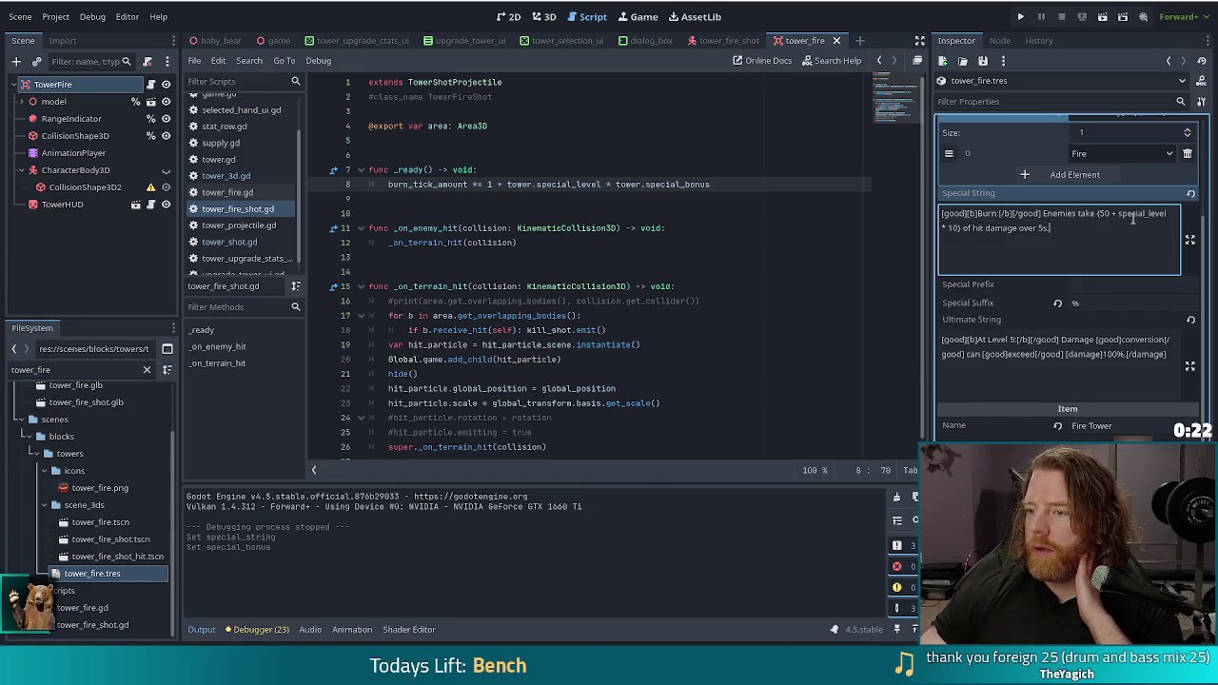
click(959, 230)
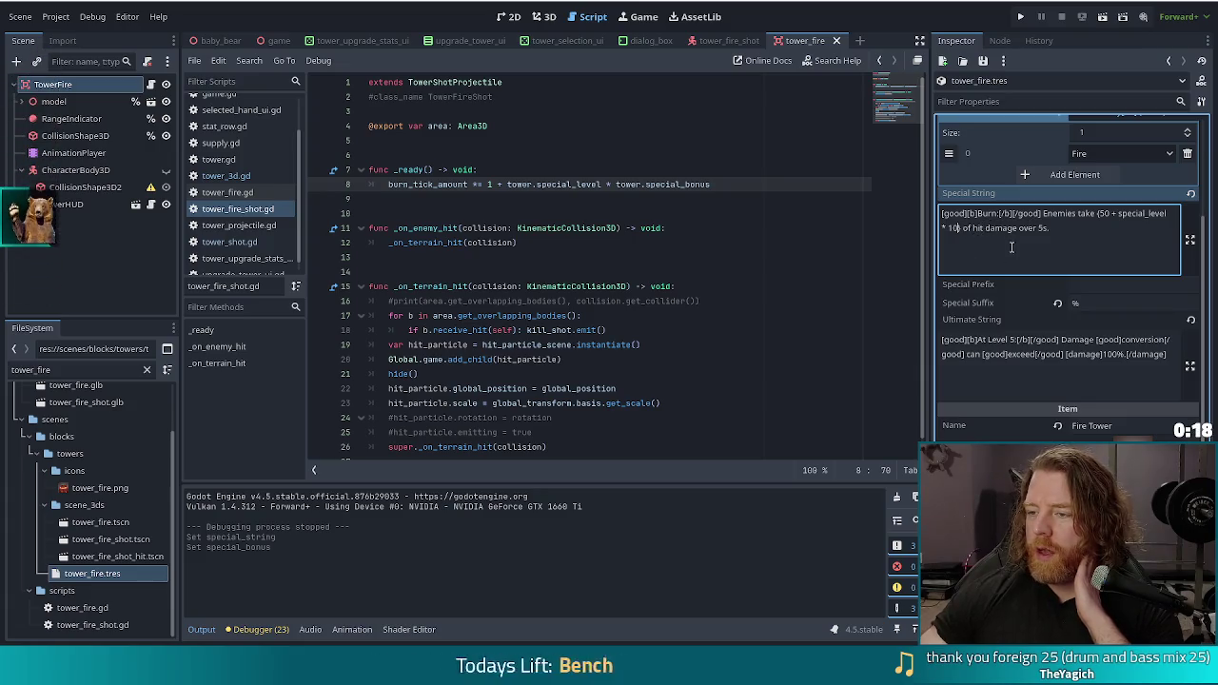
click(1039, 229)
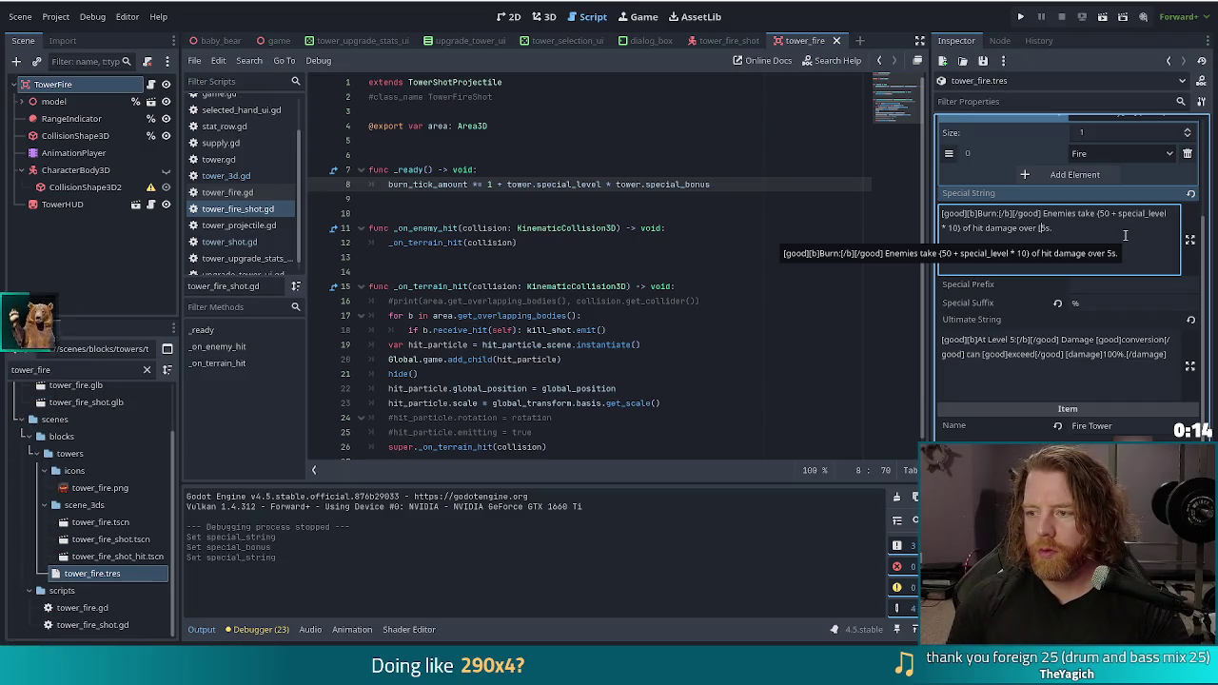
text(good)
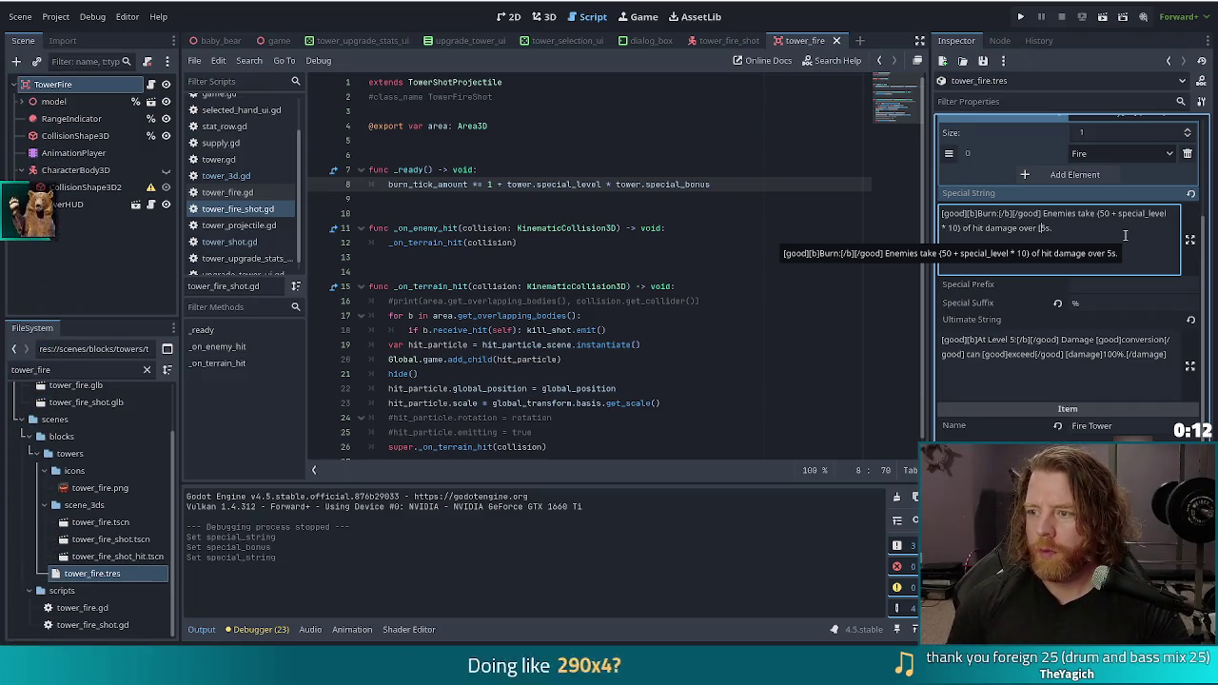
text(][b)
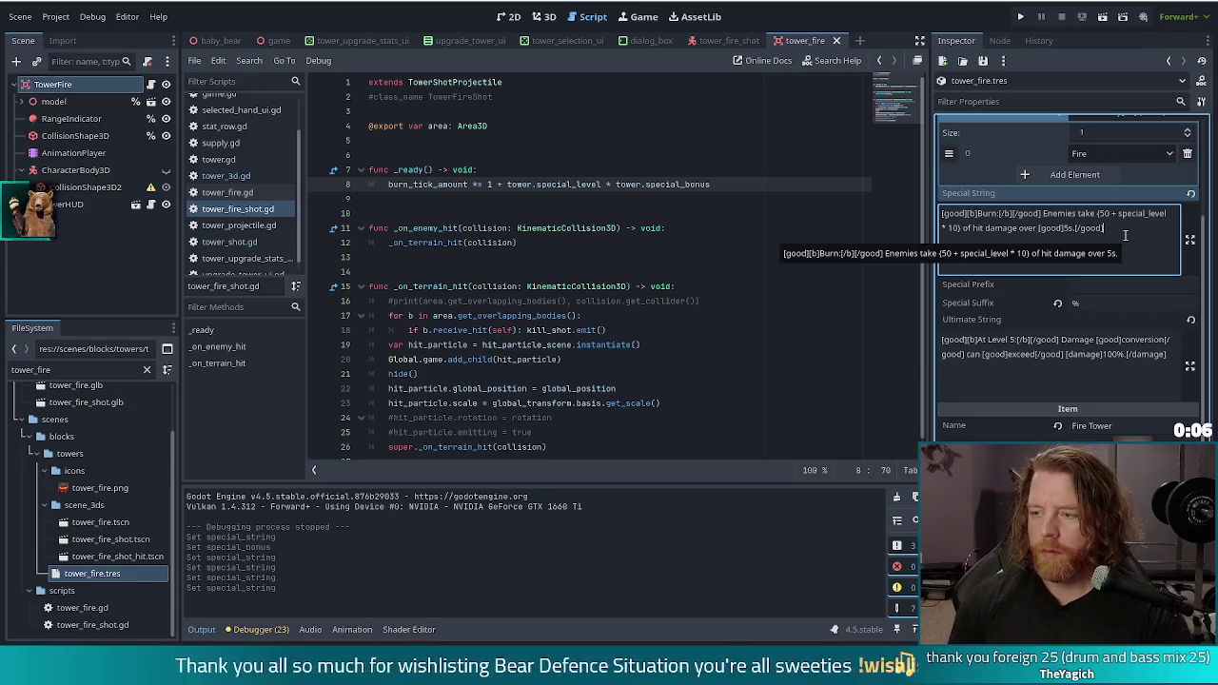
text(])
drag(1103, 228, 1035, 228)
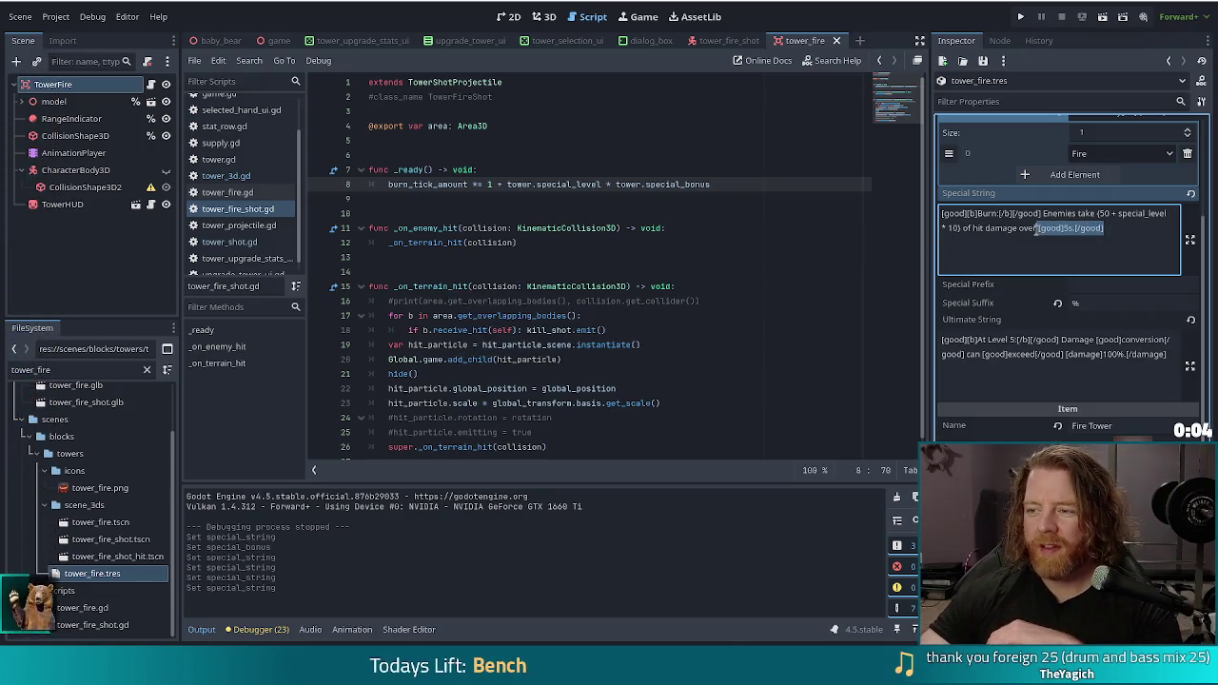
click(1123, 234)
drag(1119, 229, 1040, 229)
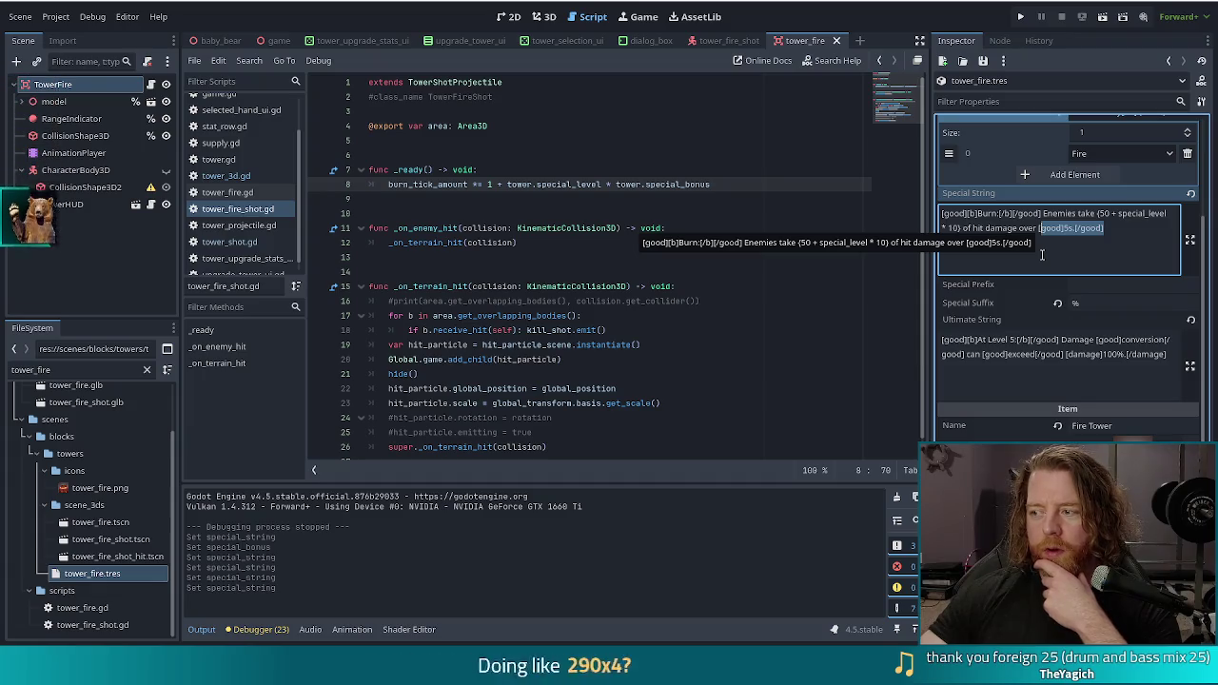
click(1144, 235)
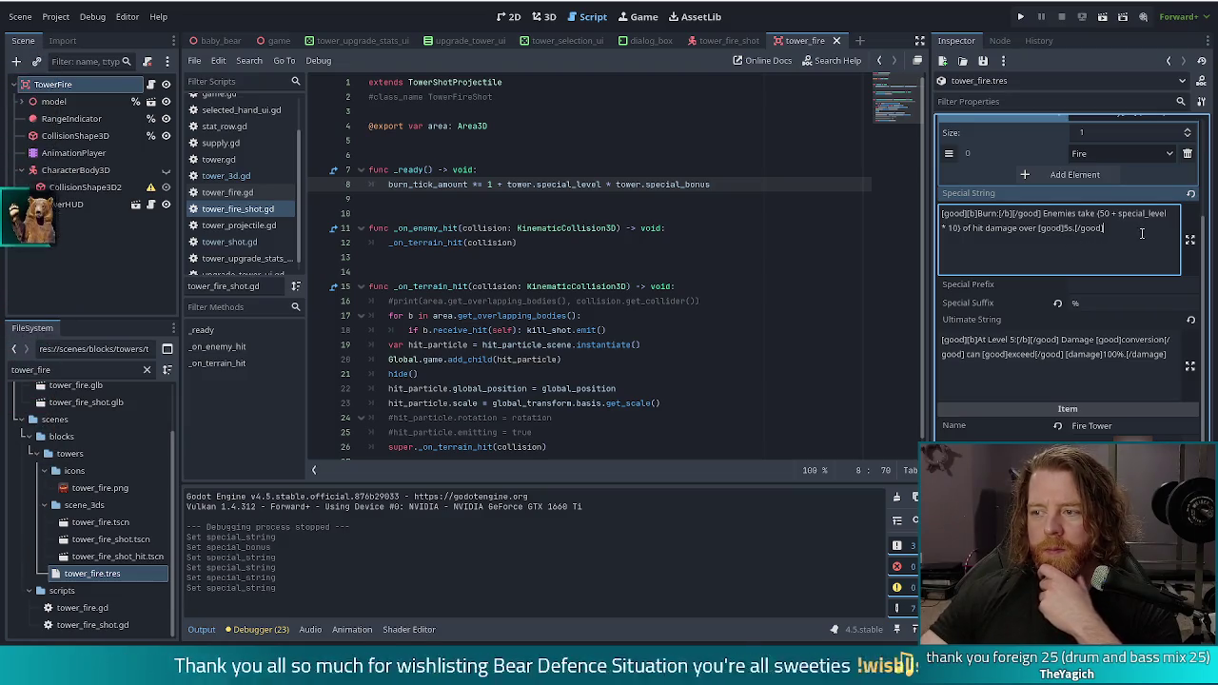
drag(1104, 228, 1040, 228)
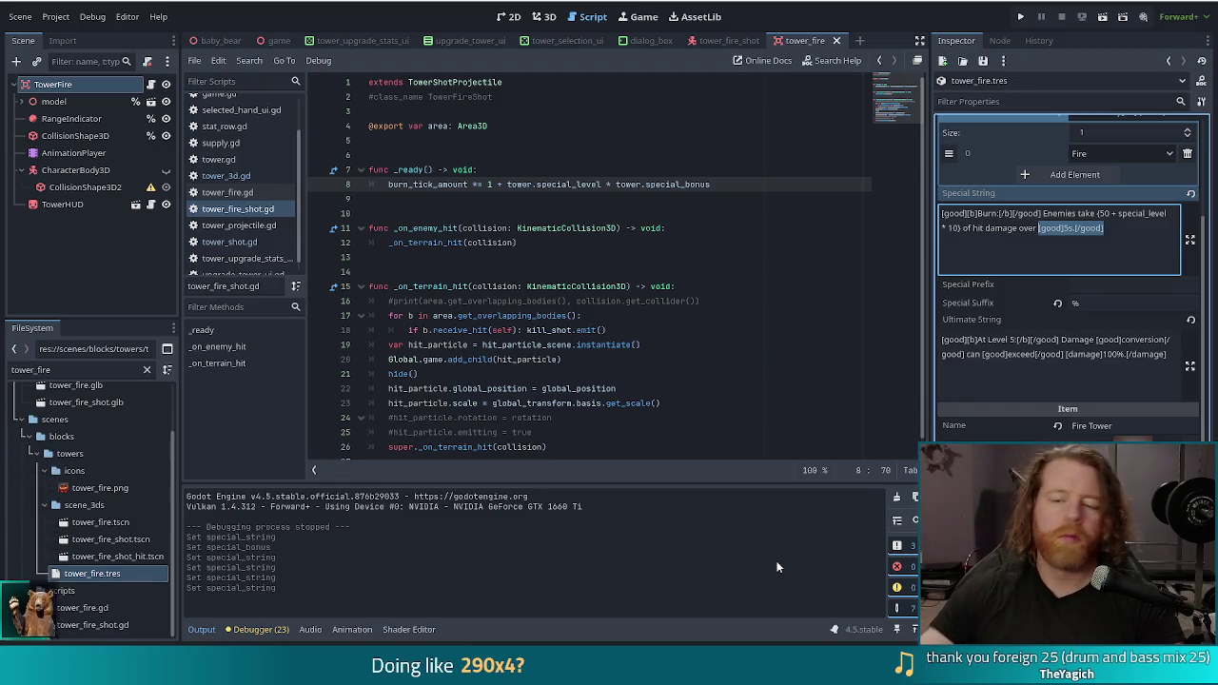
click(609, 256)
click(559, 233)
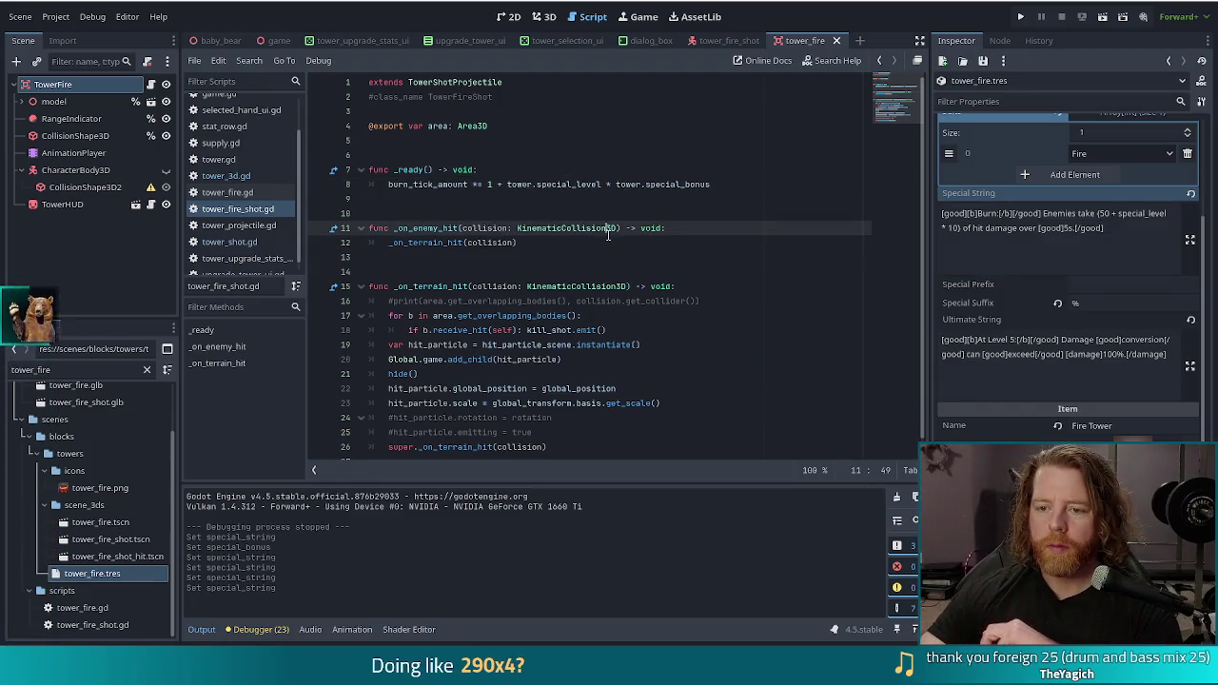
click(559, 240)
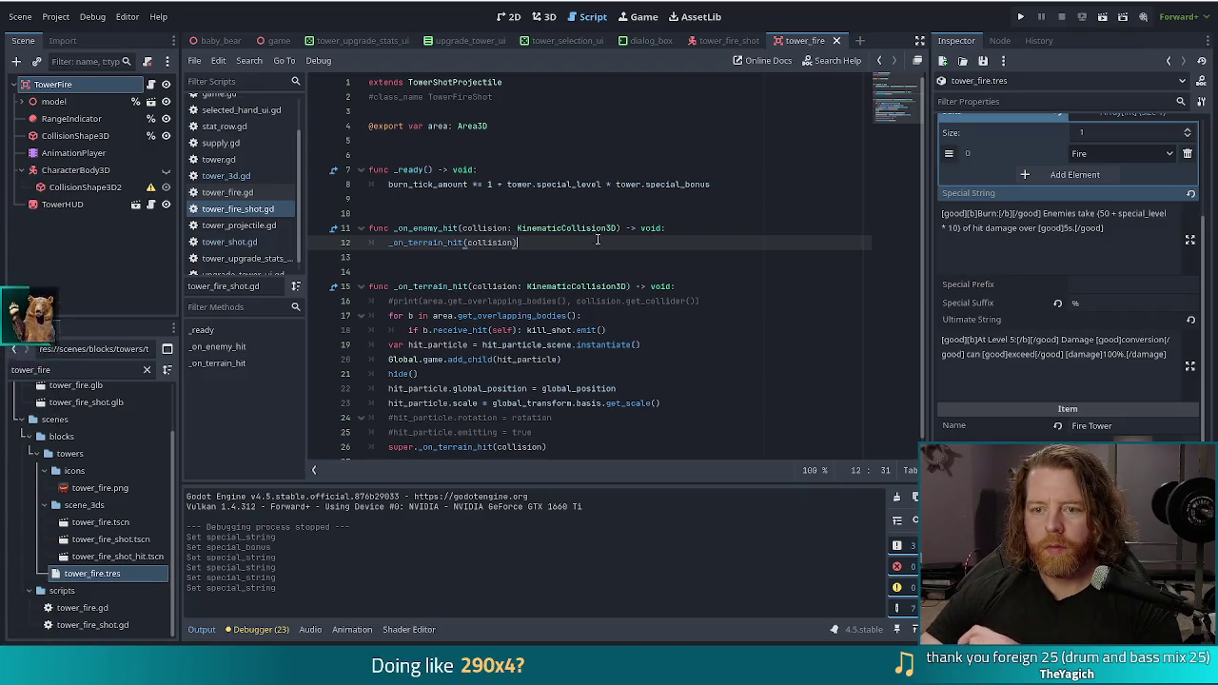
scroll(1022, 370, down, 2)
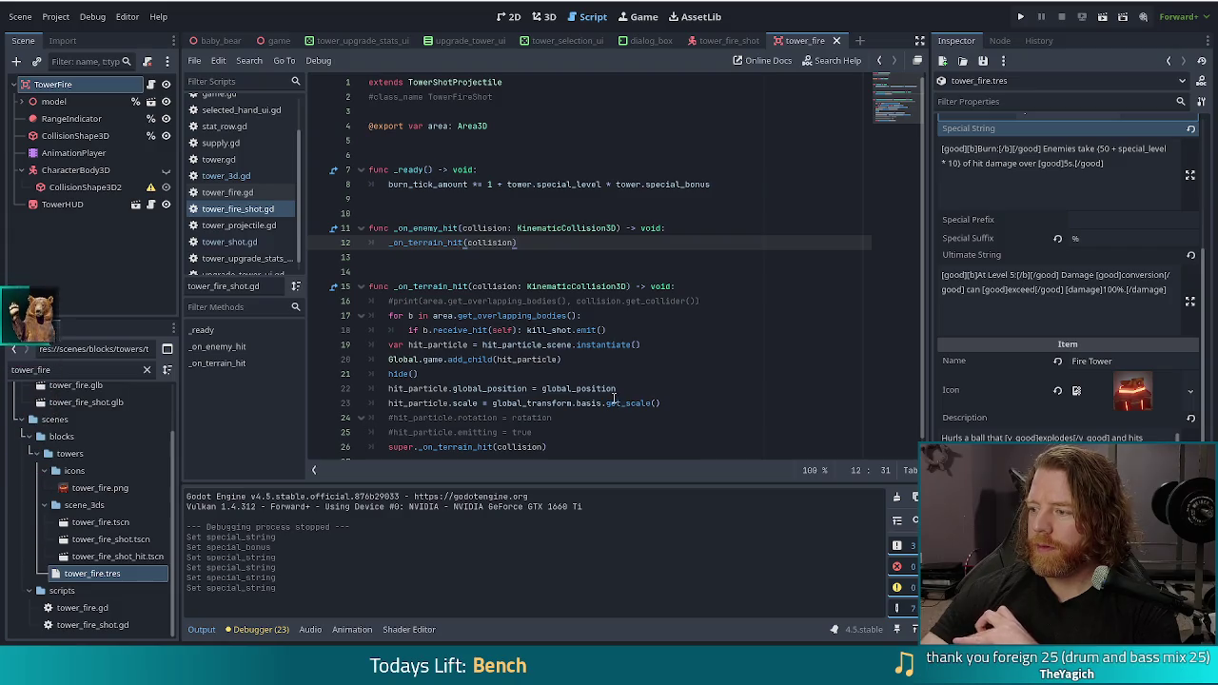
Rewrite the Ultimate String: 'Burning enemies take their remaining burn damage immediately when hit.'.
click(1147, 297)
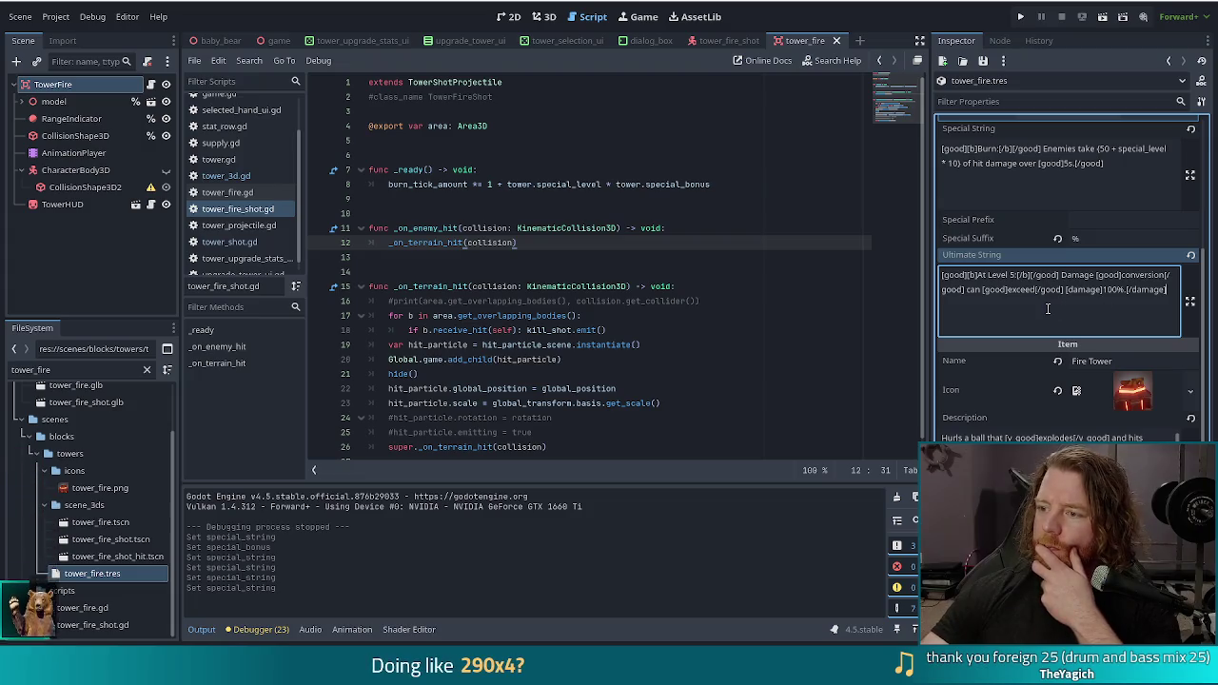
scroll(1004, 309, down, 2)
scroll(1004, 309, up, 6)
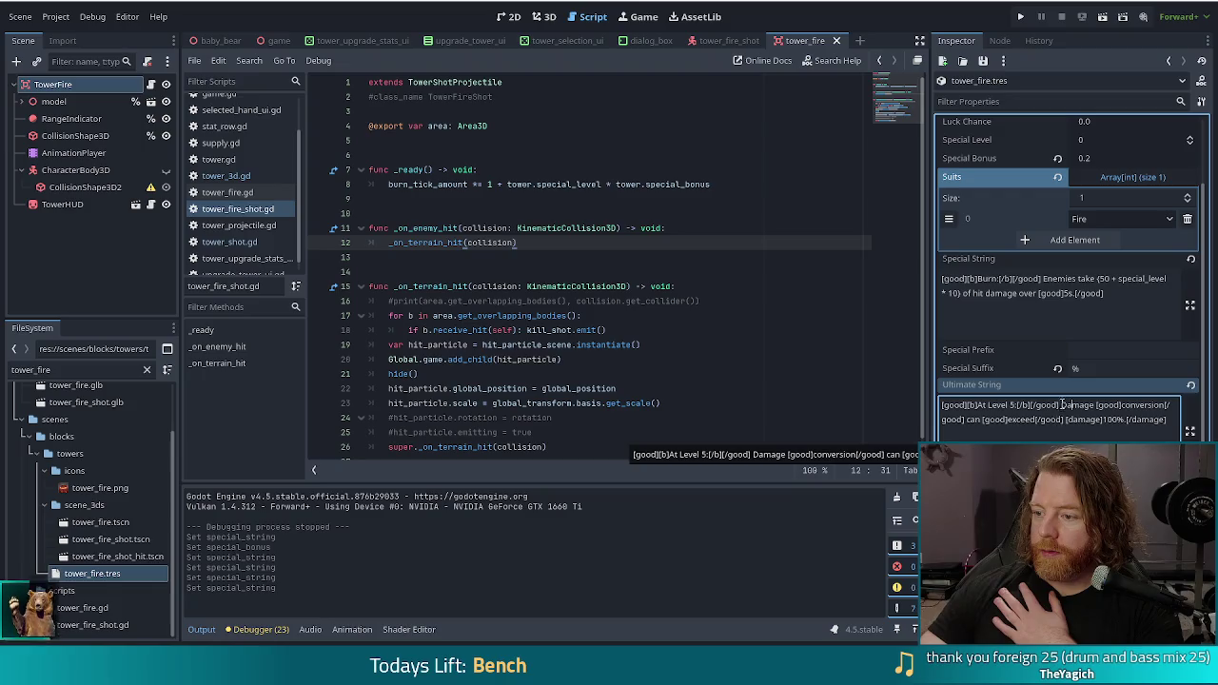
key(Left)
key(Left)
key(BackSpace)
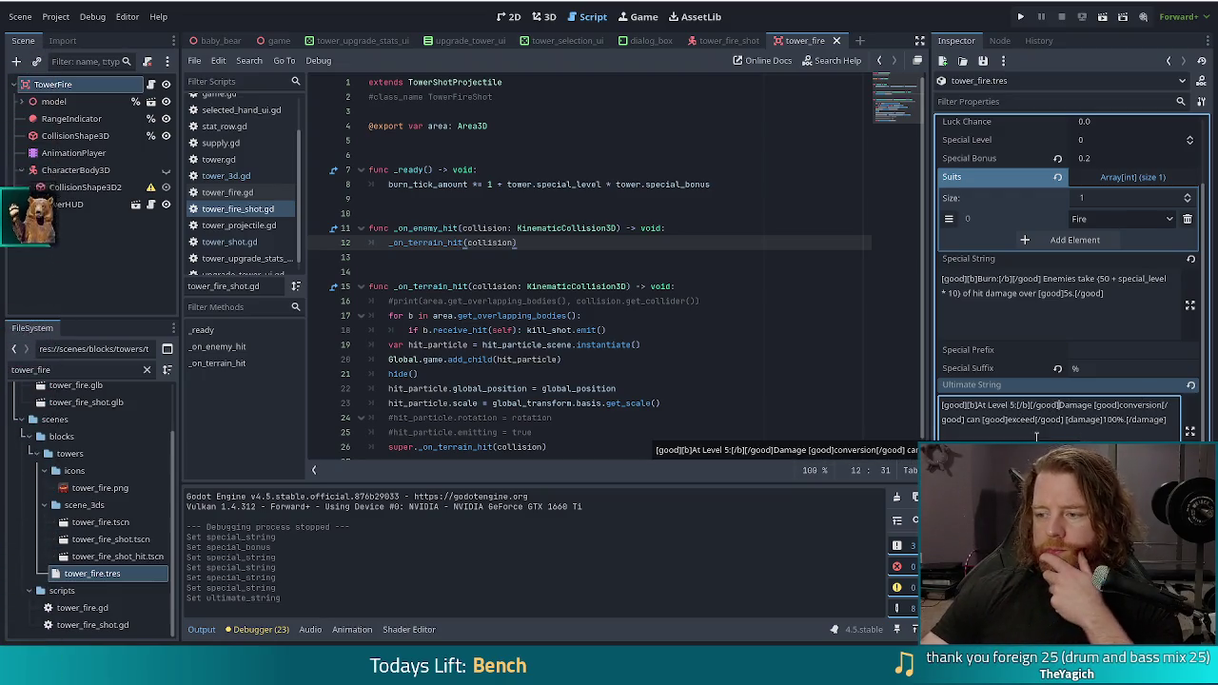
drag(1168, 419, 1032, 404)
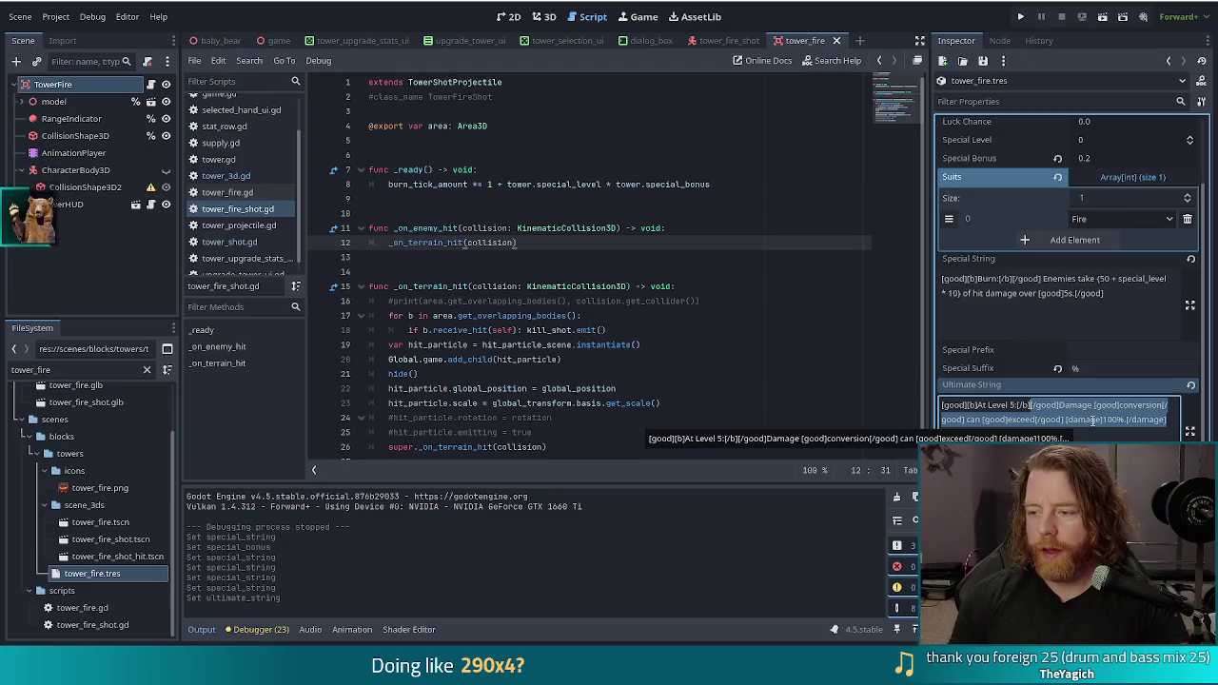
text(Burning)
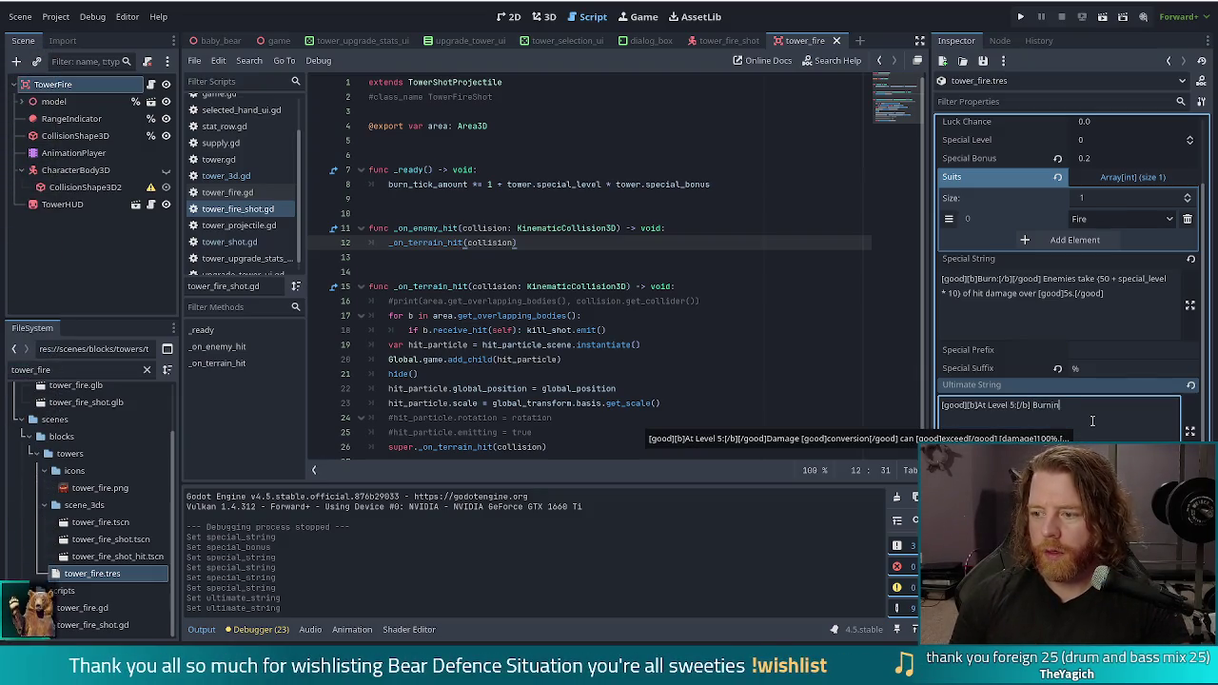
text( enemies )
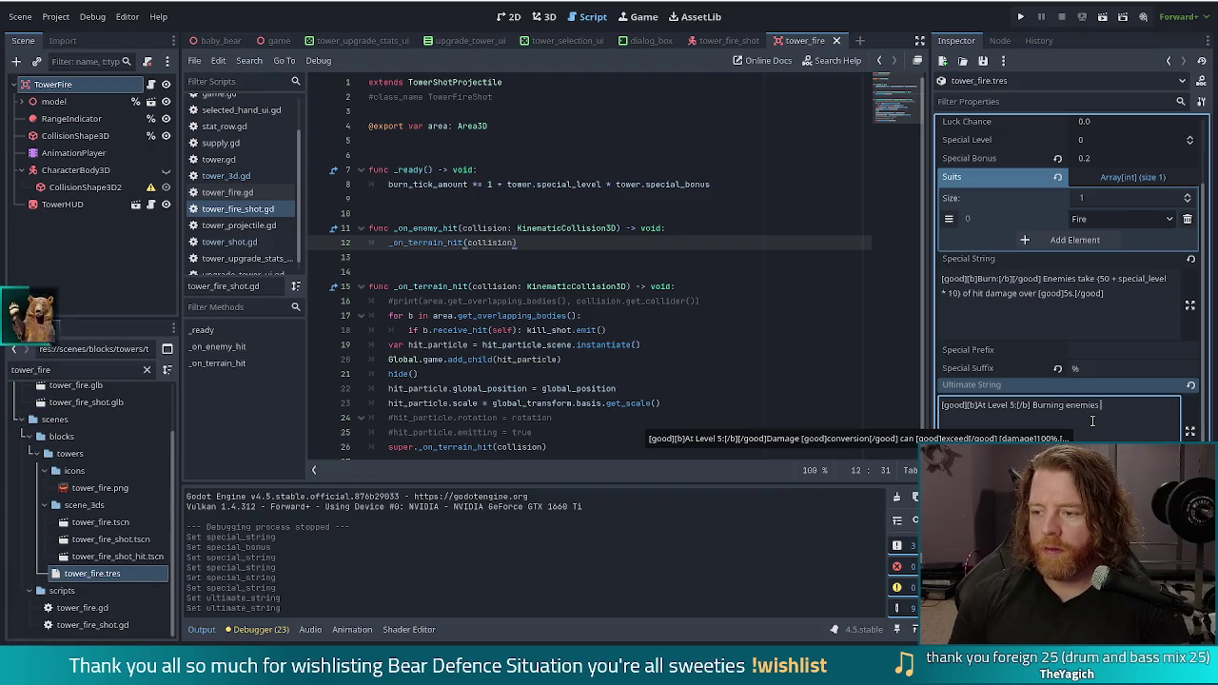
text(take their rema)
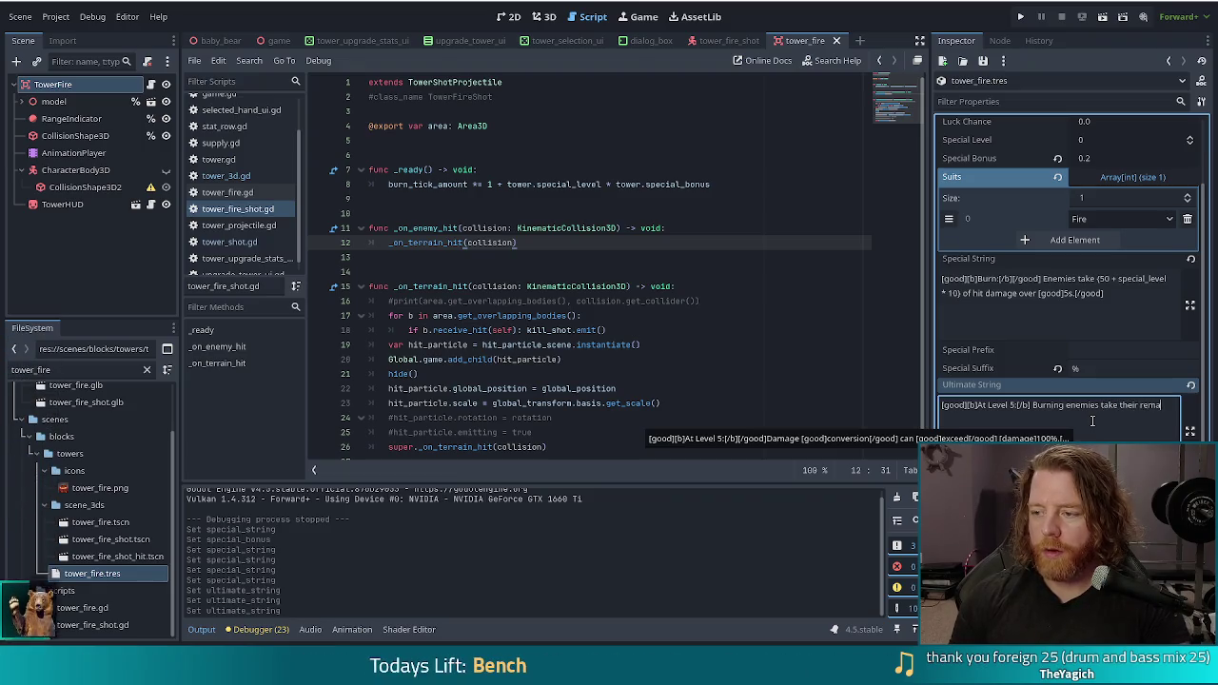
text(ining burn dmaag)
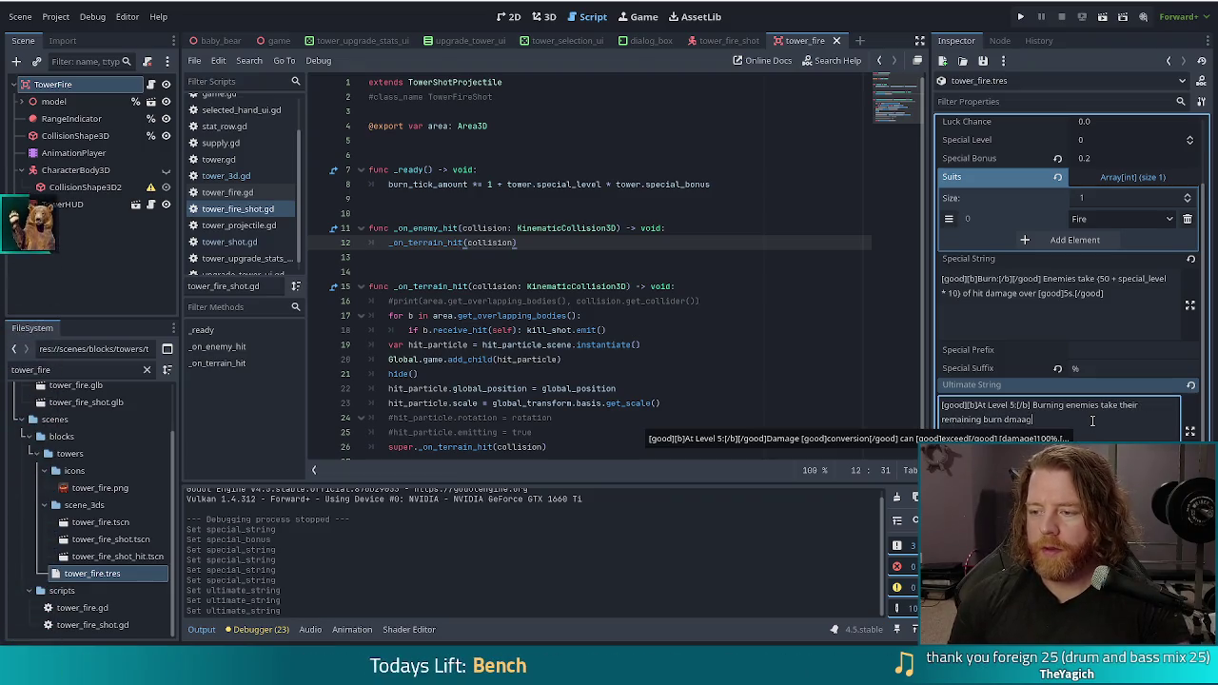
key(BackSpace)
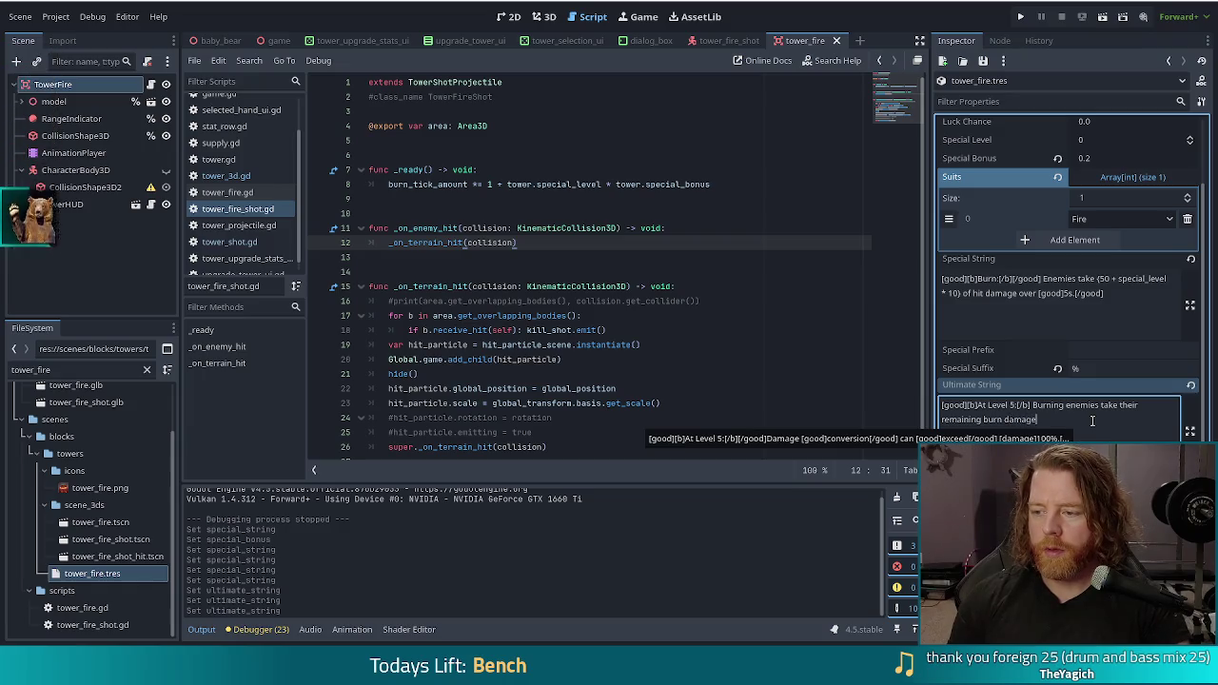
text( immediately when hit)
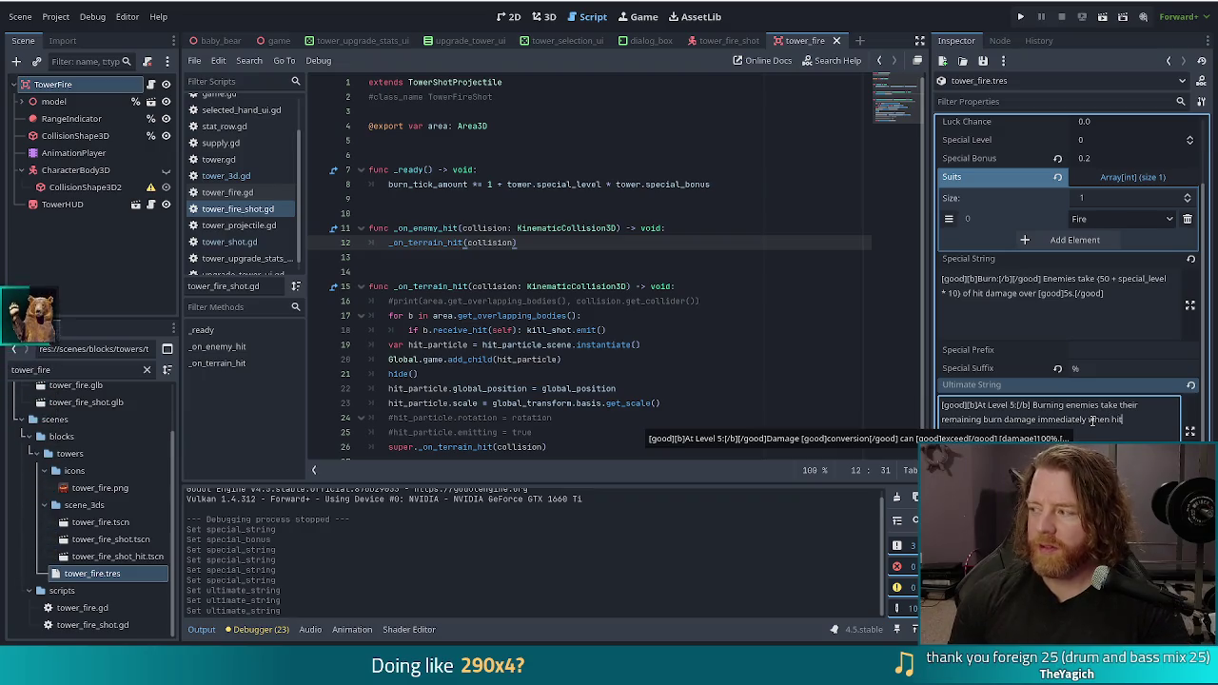
text(.)
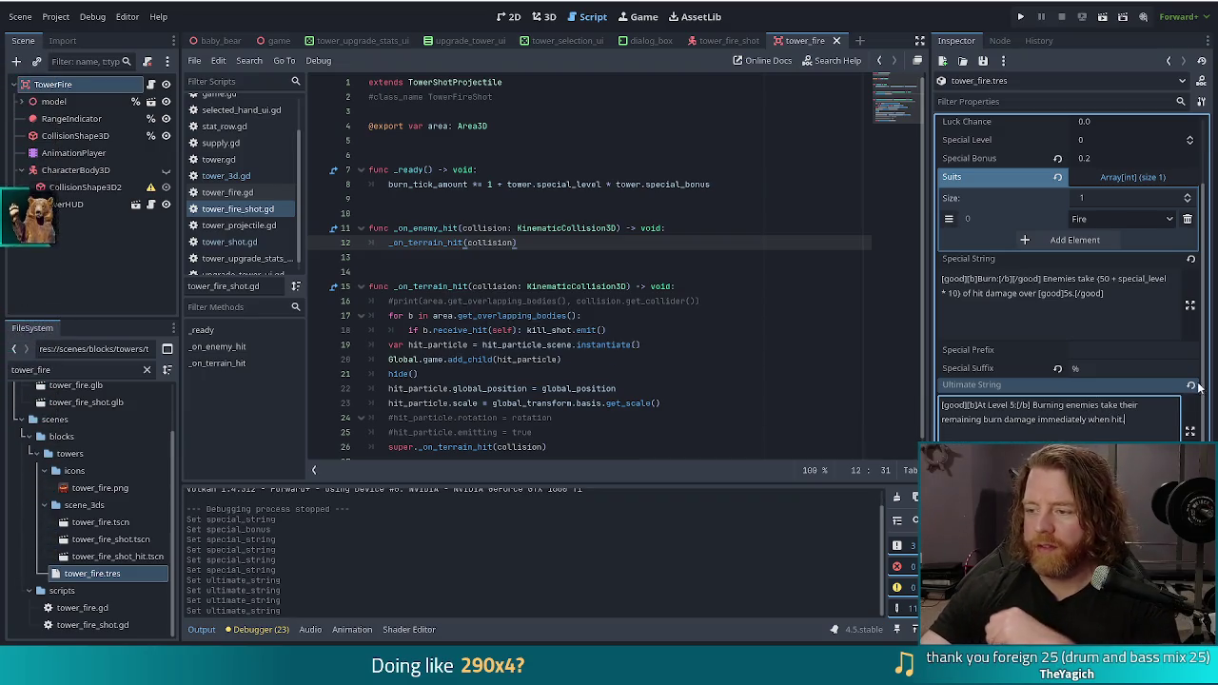
Wrap 'burn damage' in [damage] tags and 'hit.' in [good] tags.
click(1033, 405)
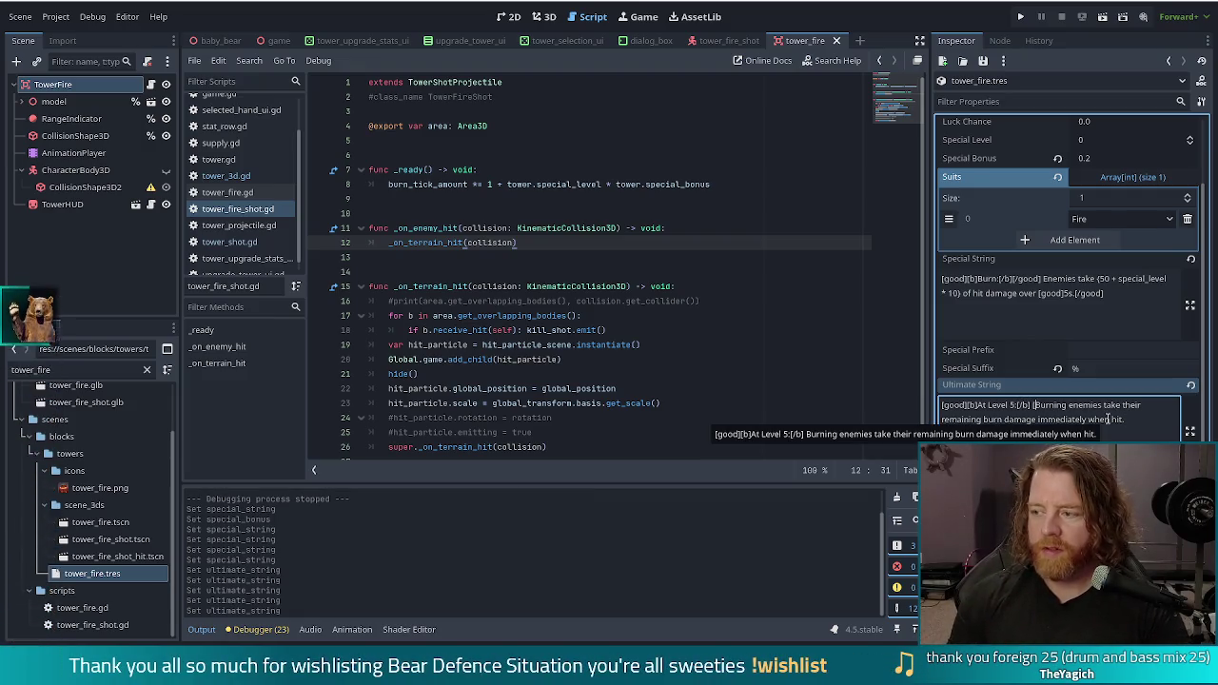
text([good])
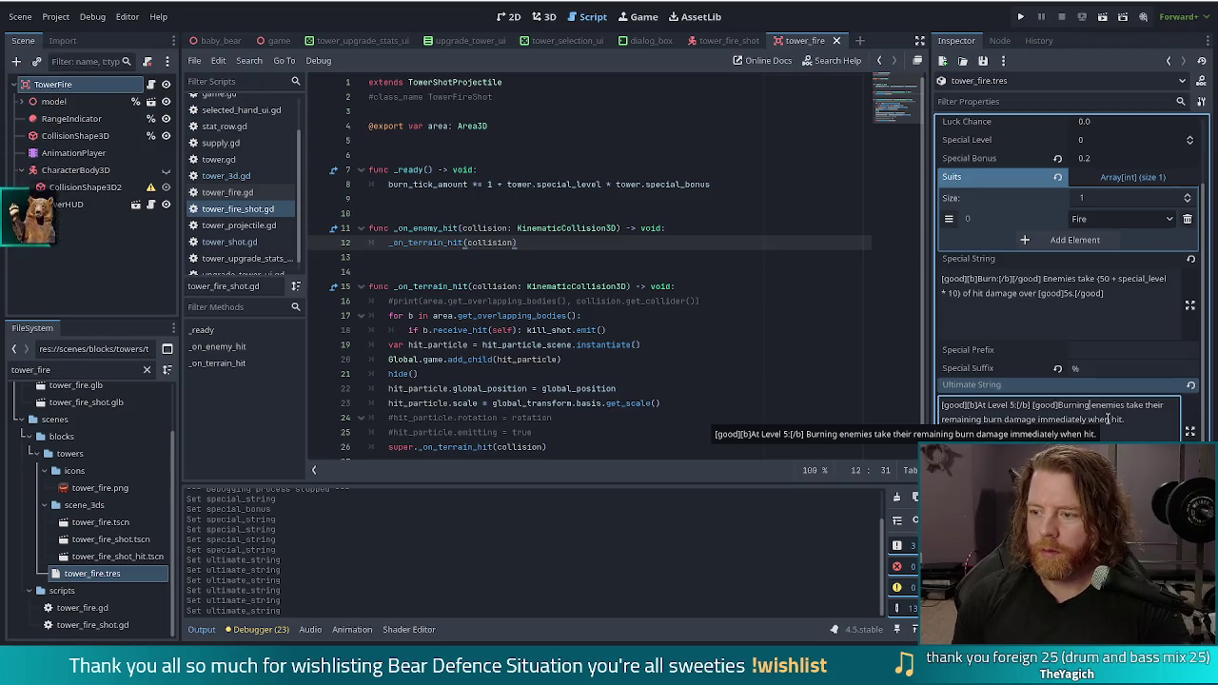
text([)
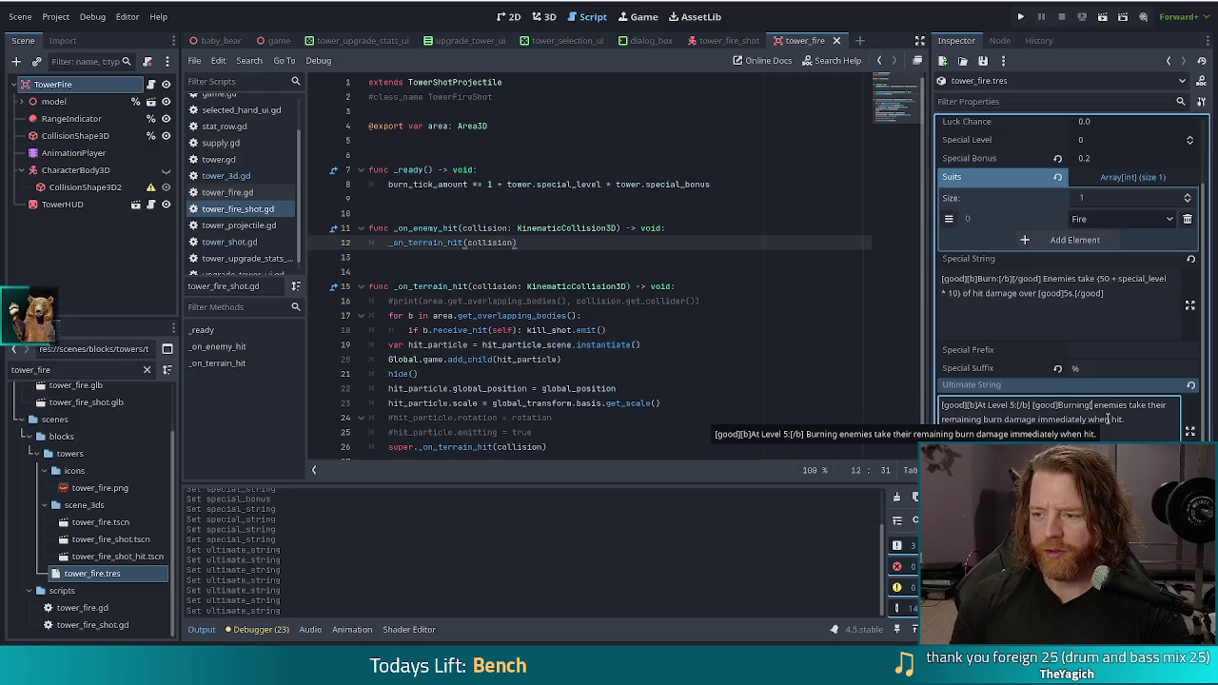
text(/damage)
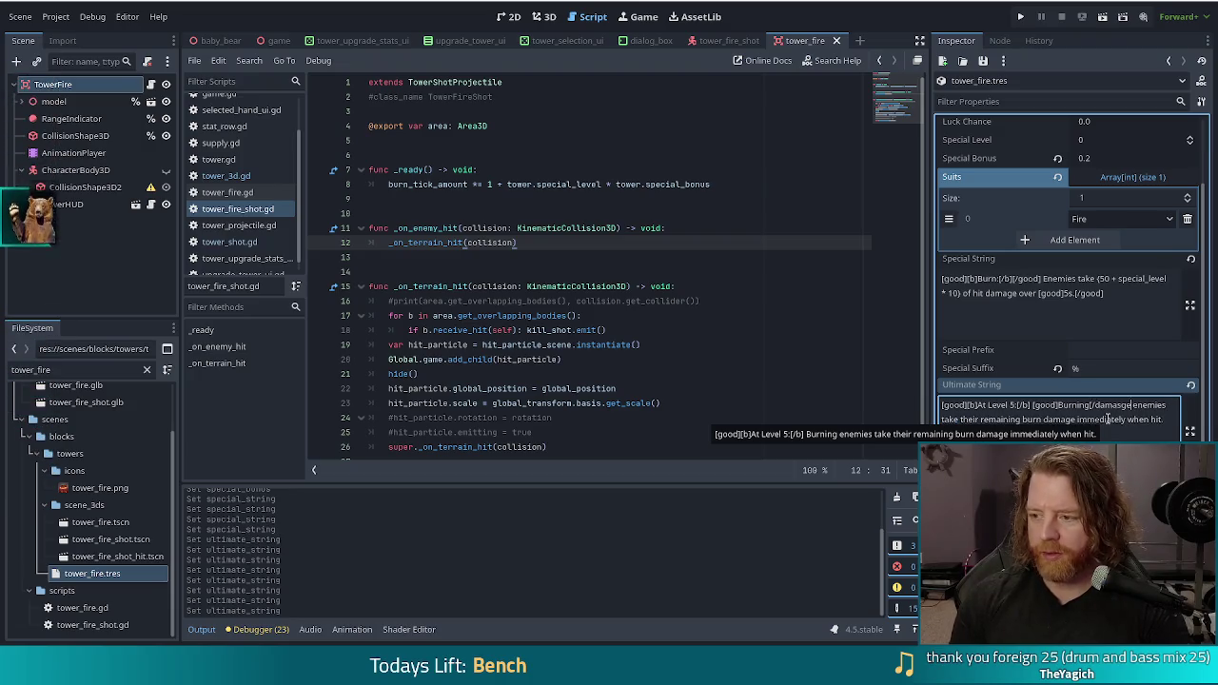
text(])
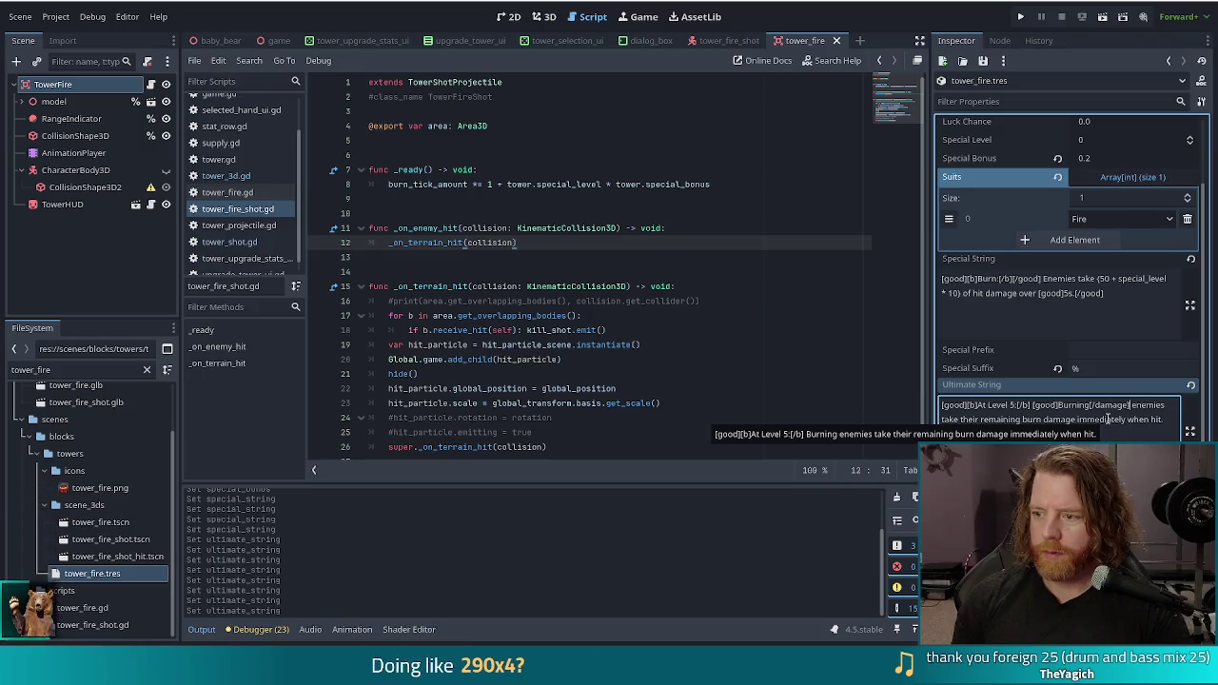
text(damage)
scroll(1073, 345, down, 2)
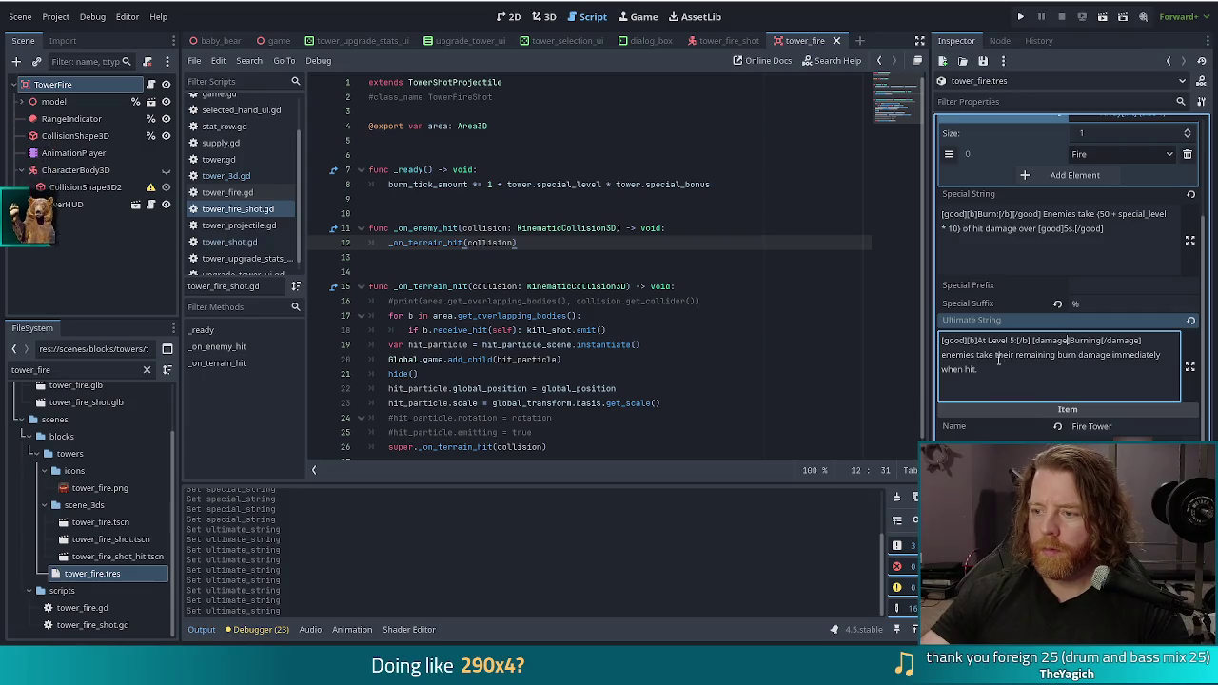
click(1058, 353)
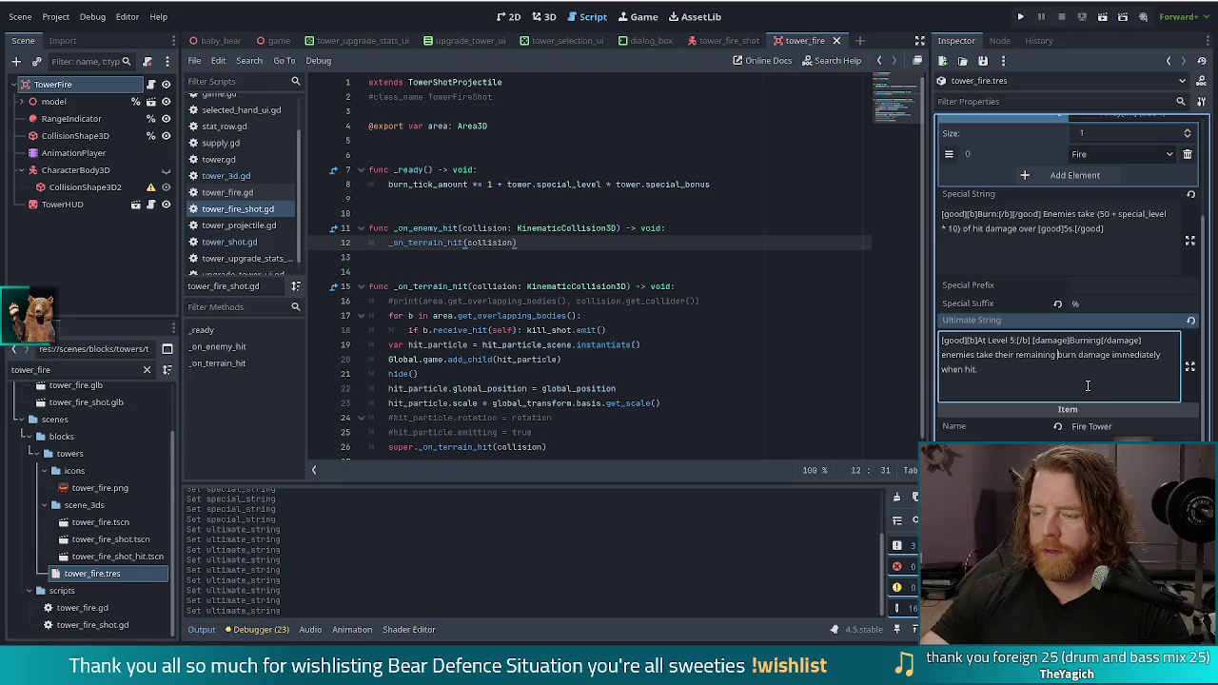
text([damage])
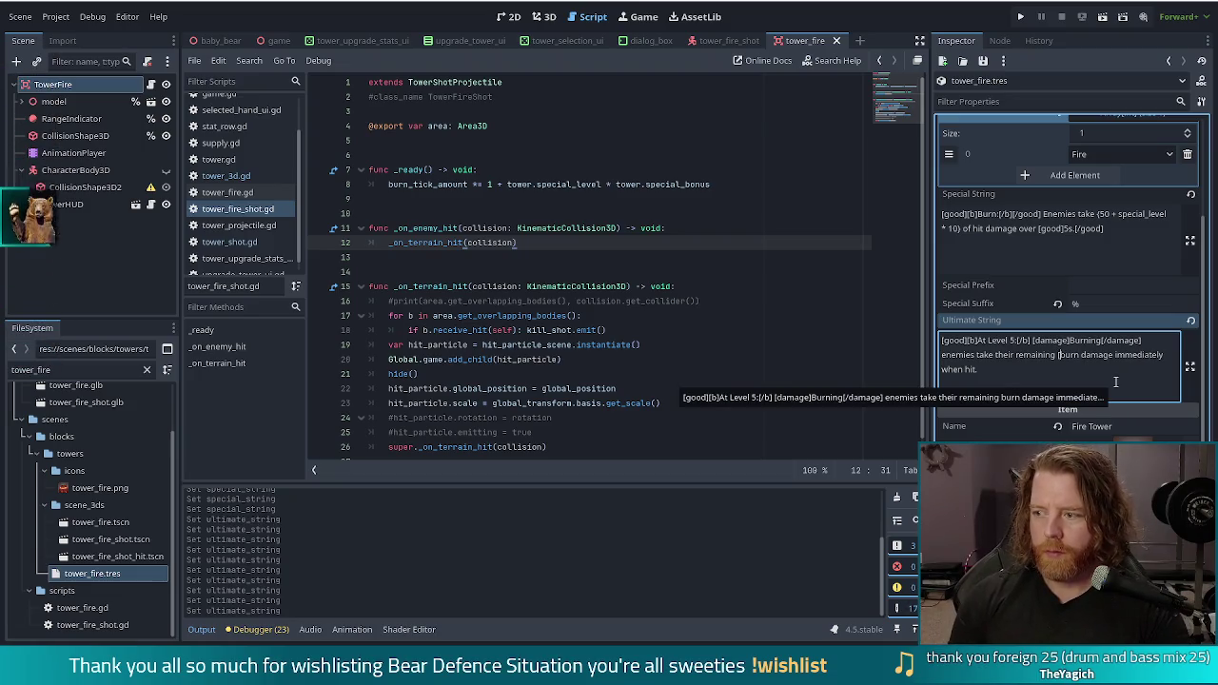
text(])
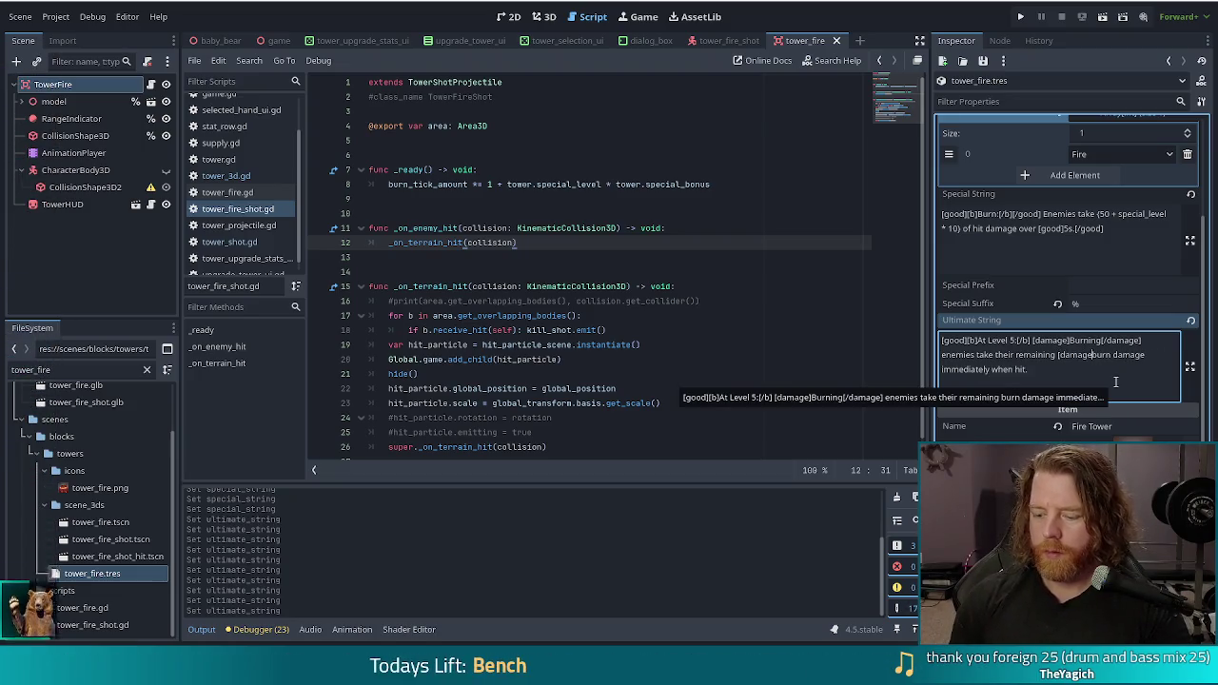
text([)
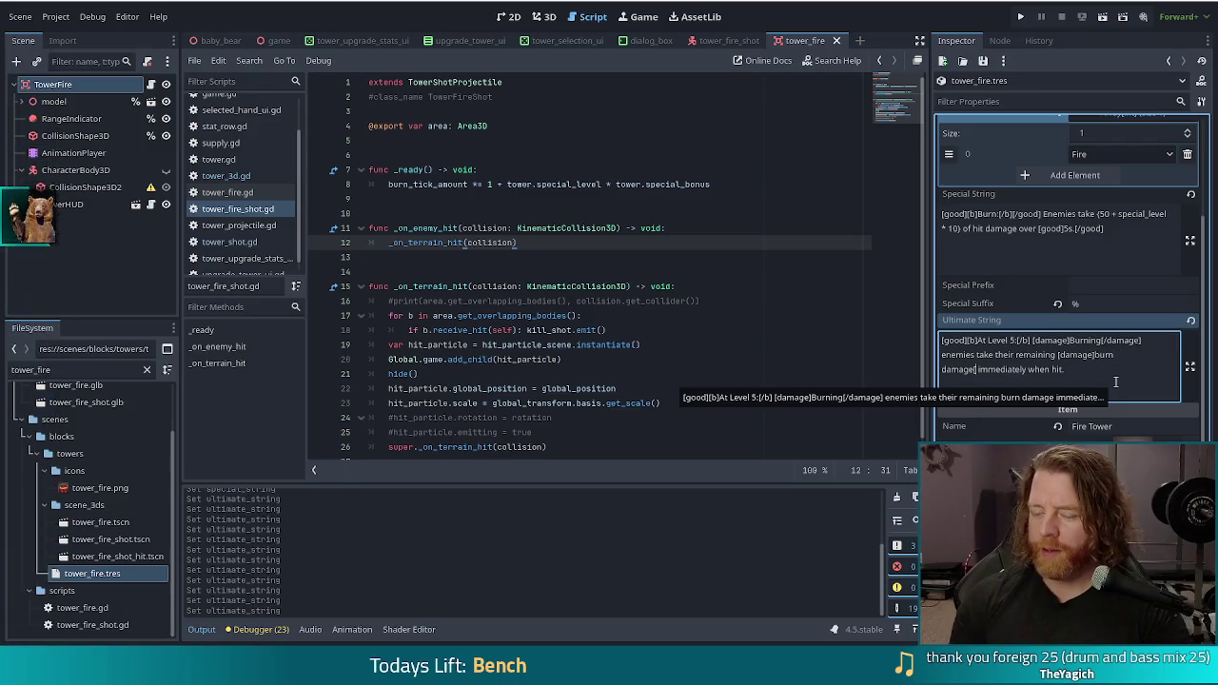
text(/)
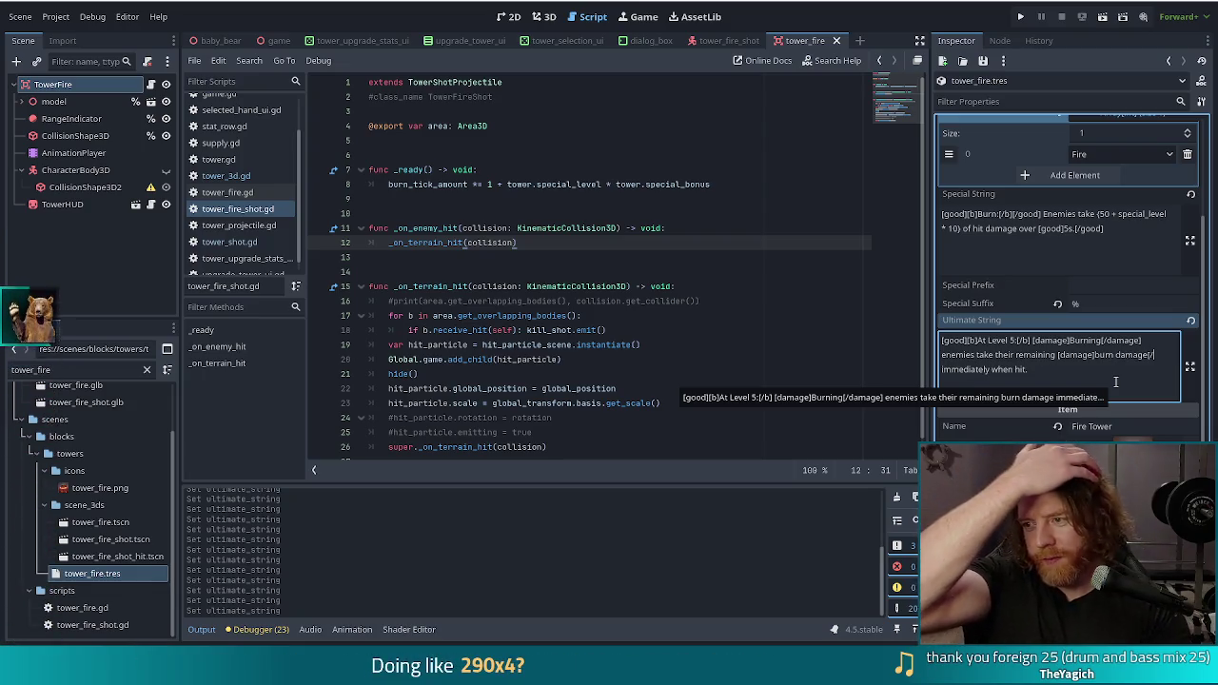
text(damage])
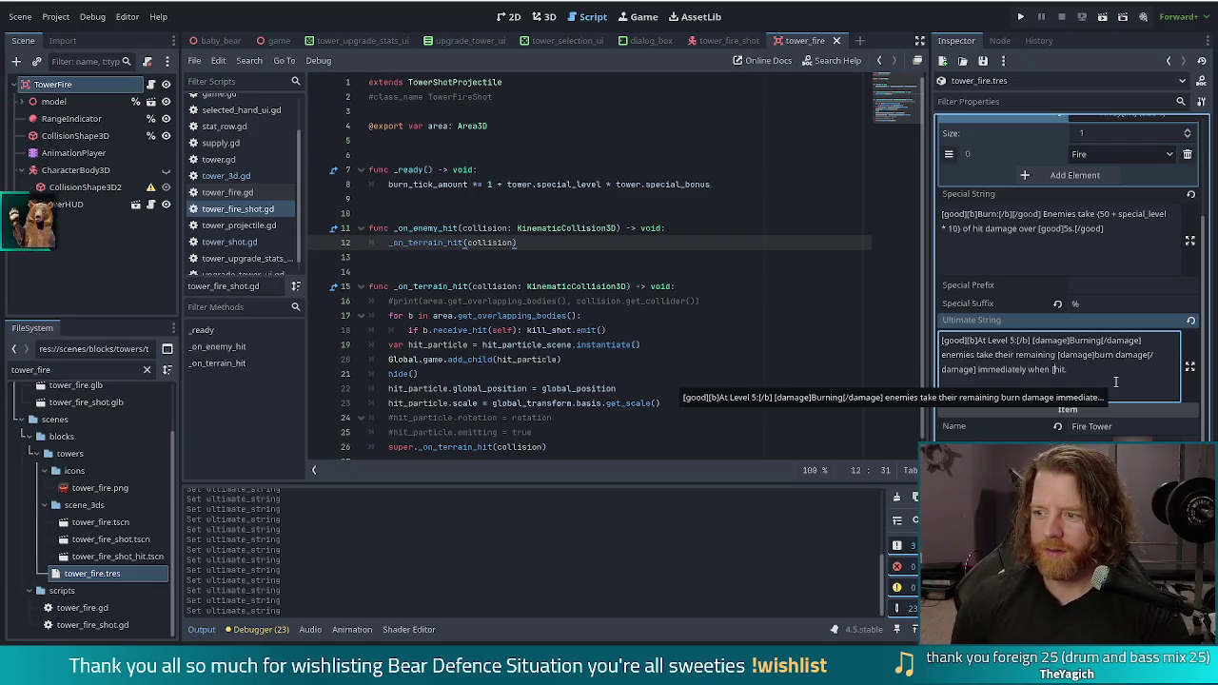
text( [good)
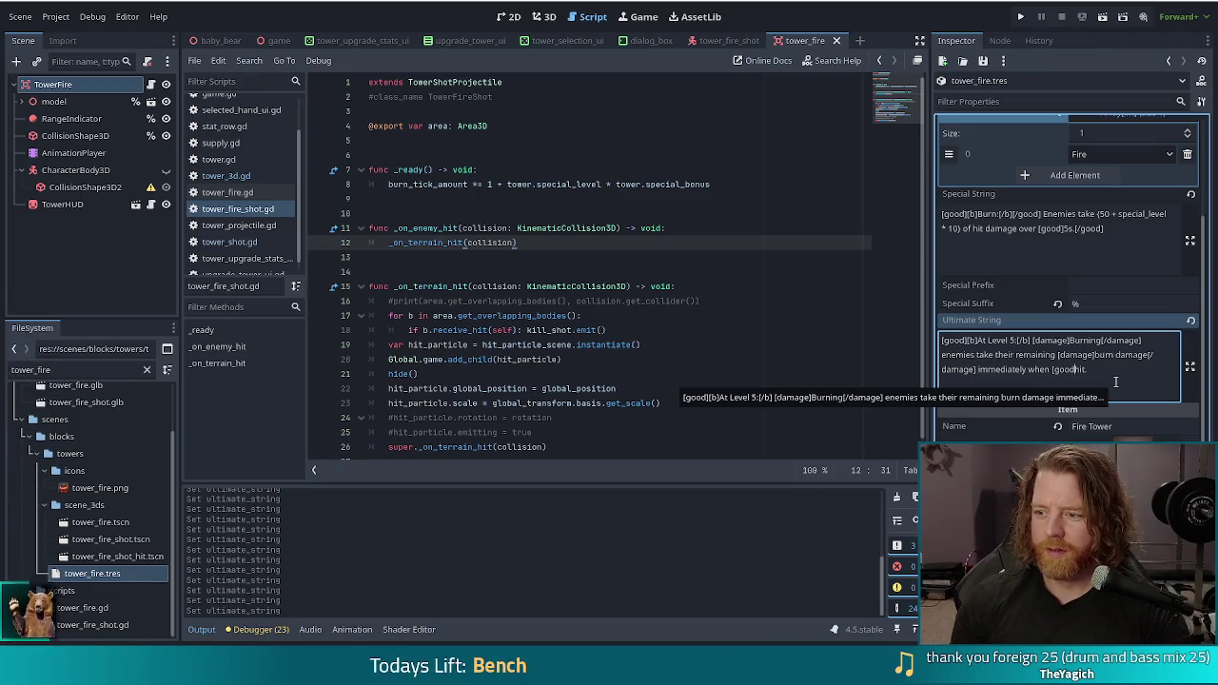
text([)
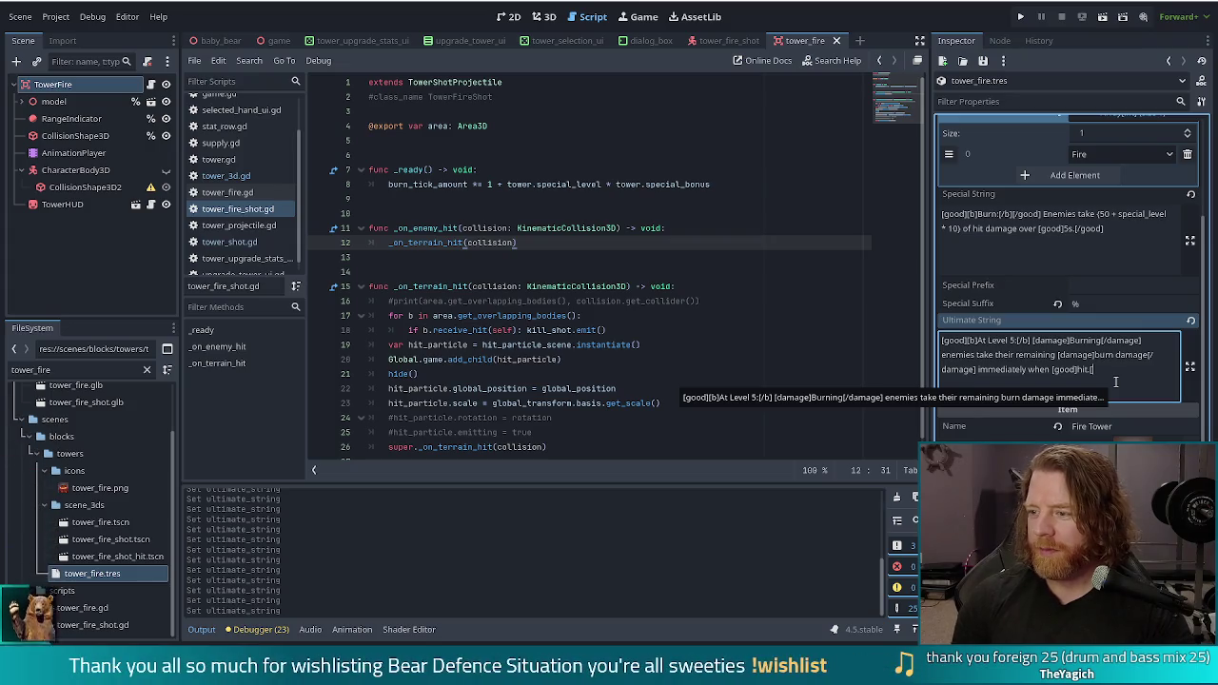
text(/good])
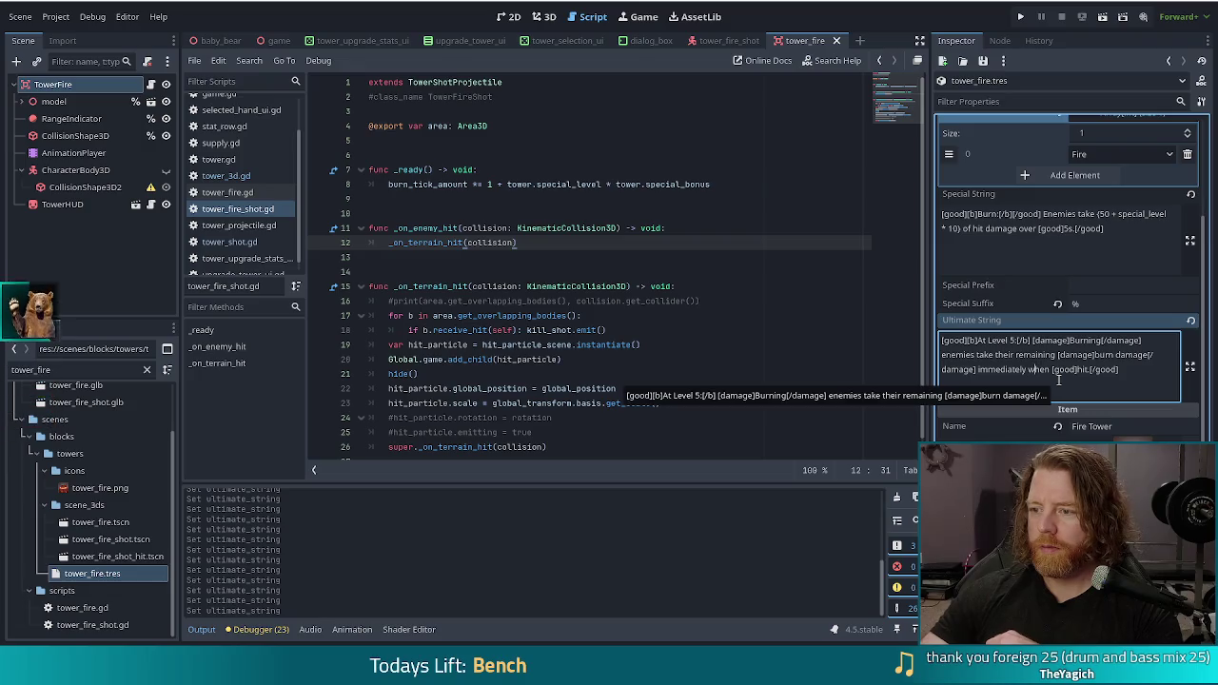
scroll(1057, 285, up, 2)
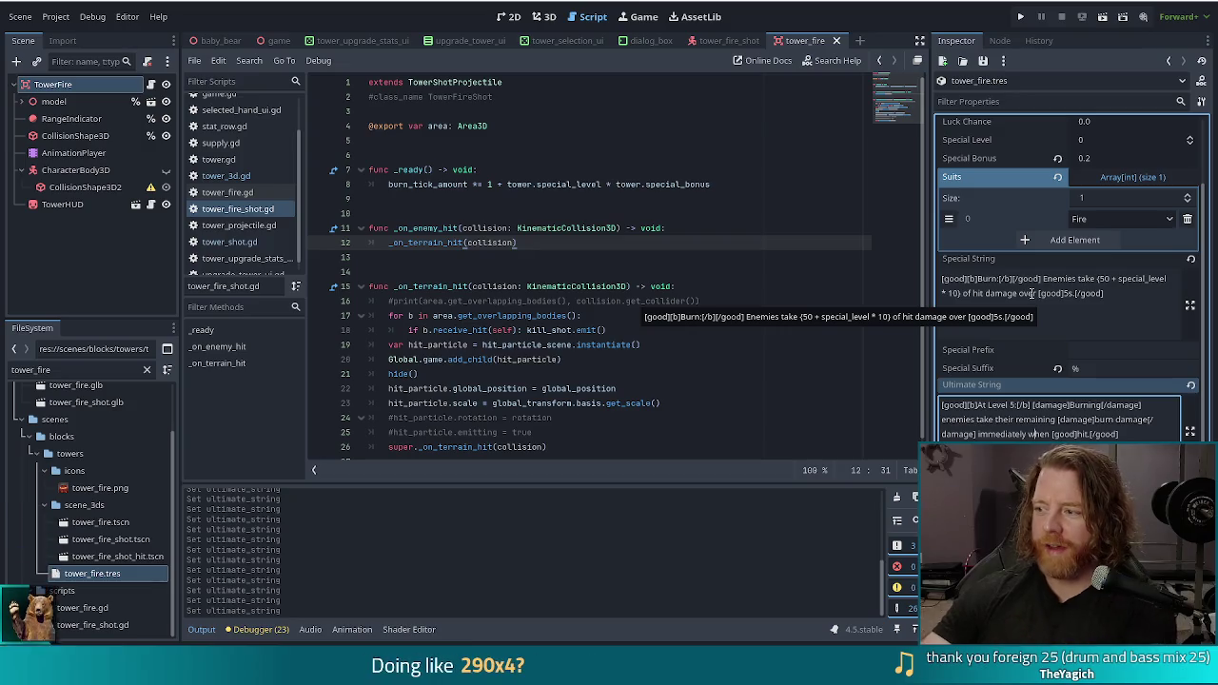
Run the game, start a New Game and inspect the Fire Tower's upgrade panel text, then return to the editor.
click(1022, 18)
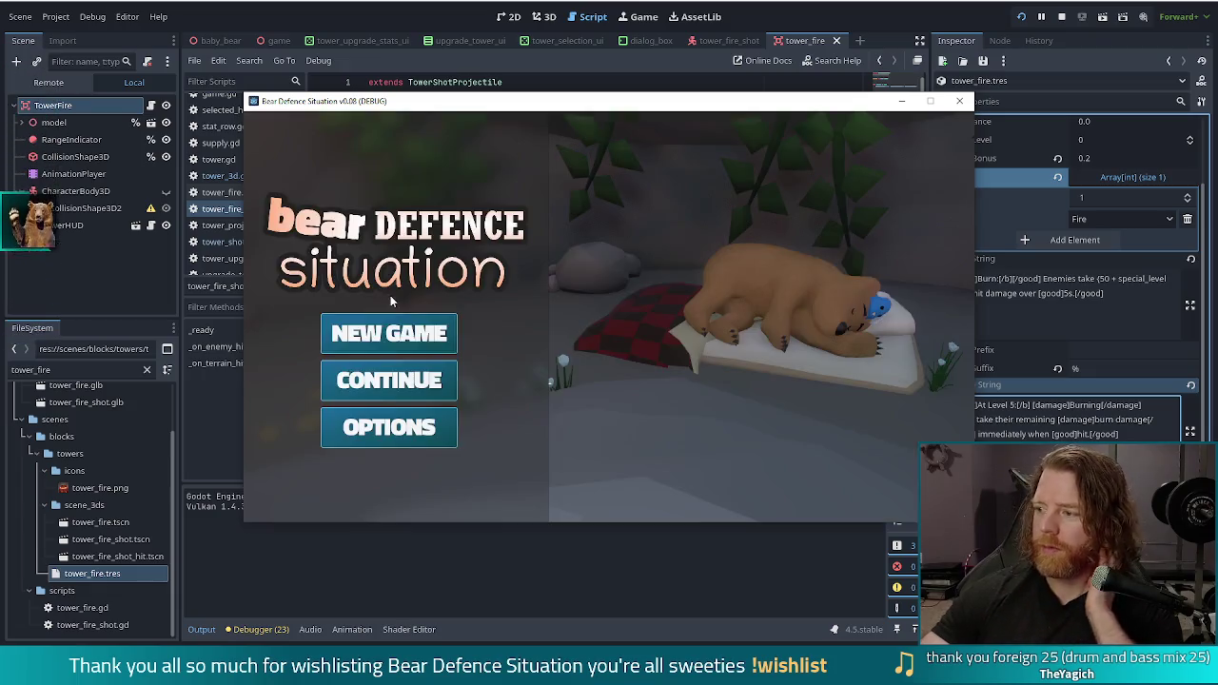
click(392, 335)
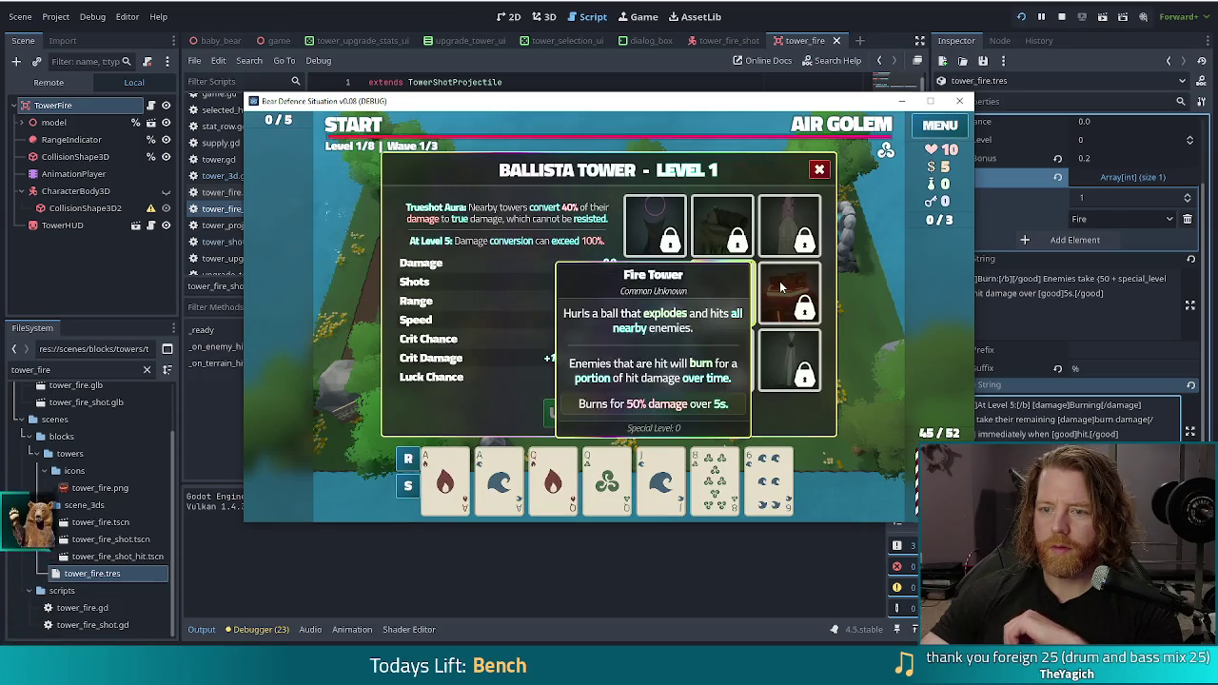
click(784, 285)
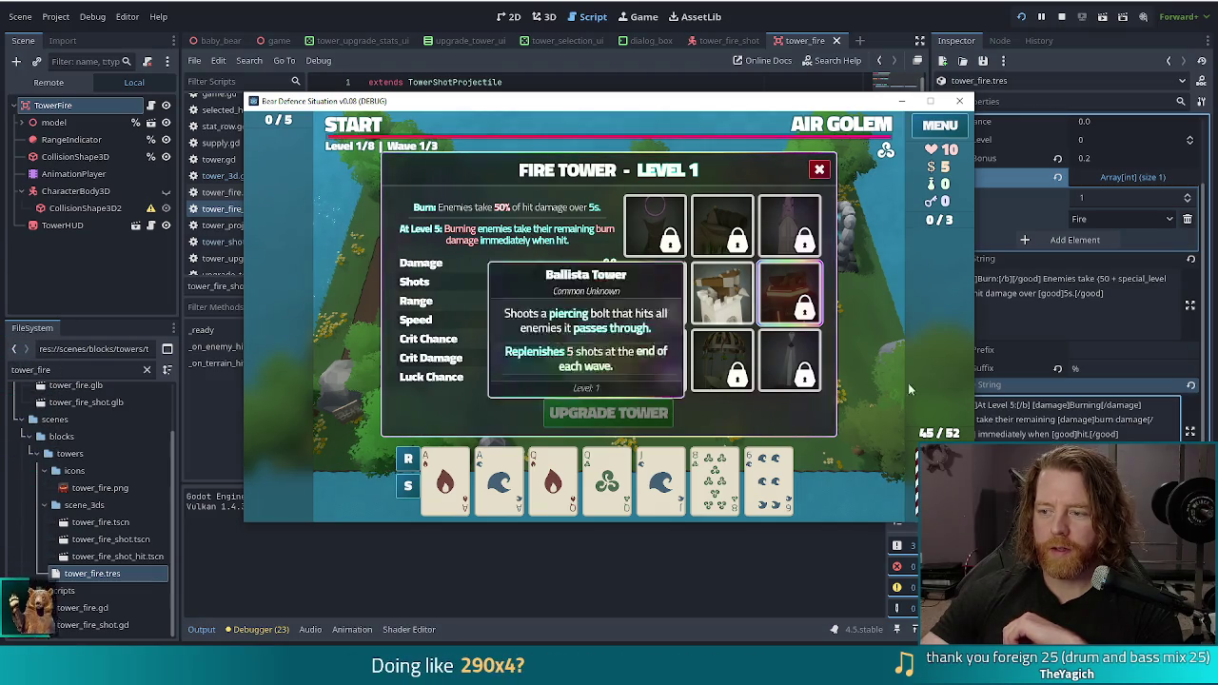
click(1040, 434)
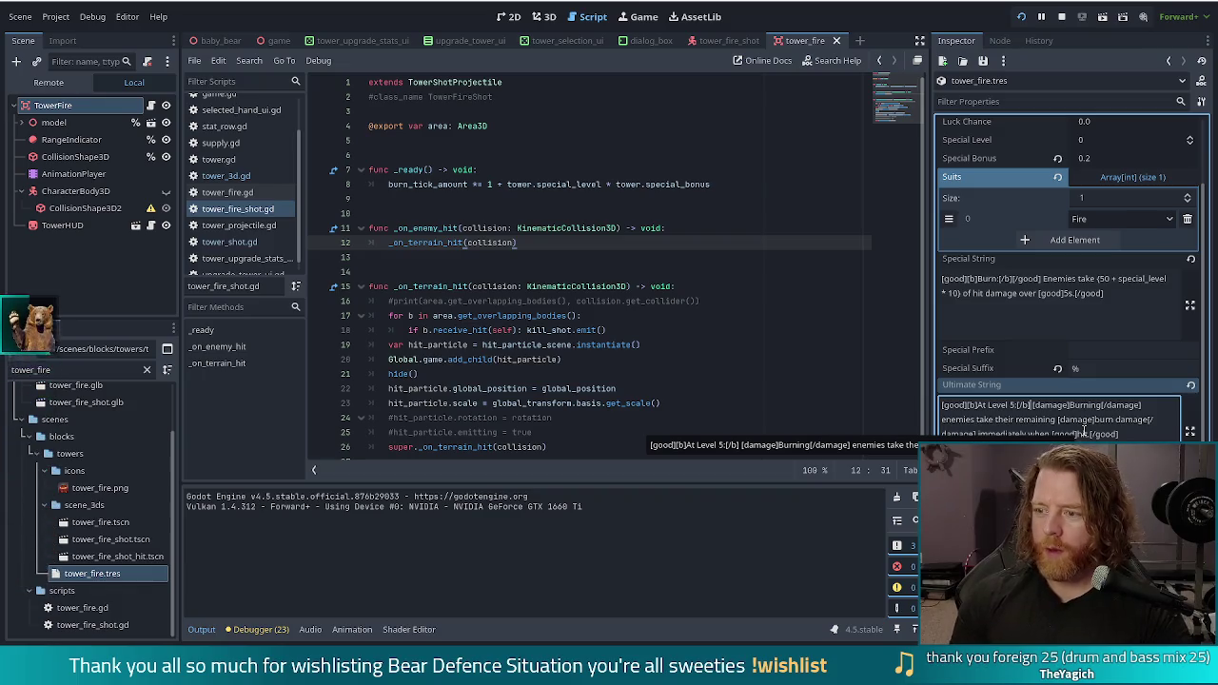
Add [/good] after 'At Level 5:[/b]', then relaunch the game and start a New Game.
text(5:[/b][/good][)
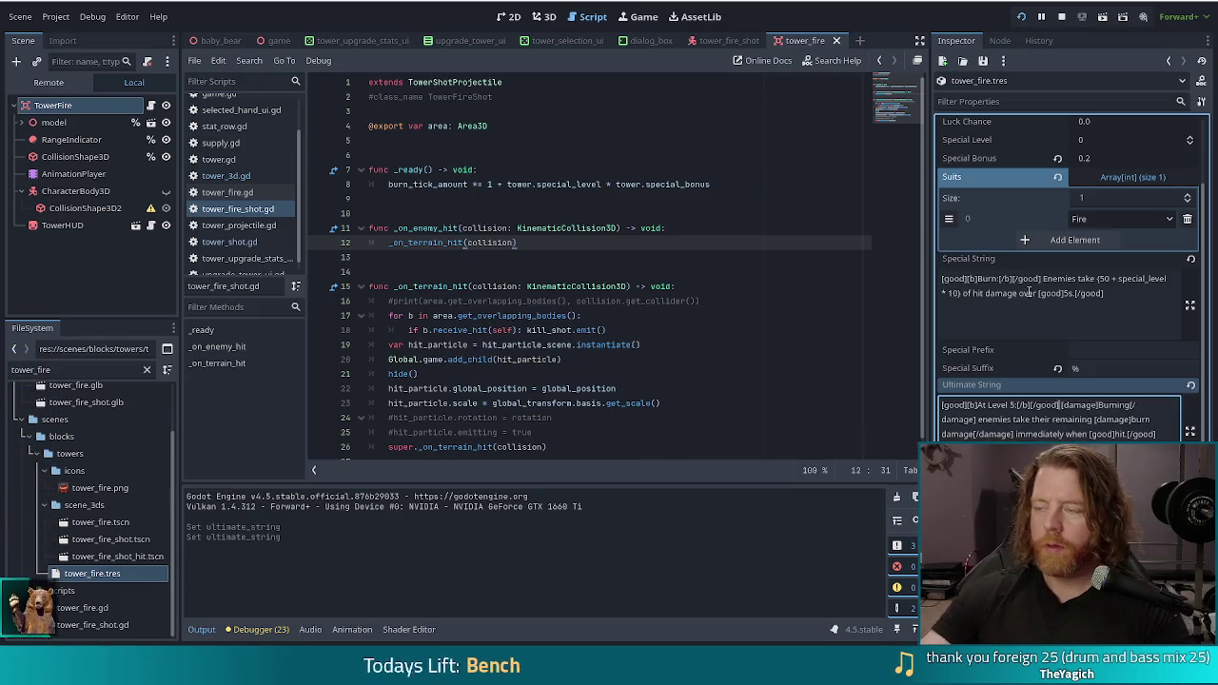
click(1021, 16)
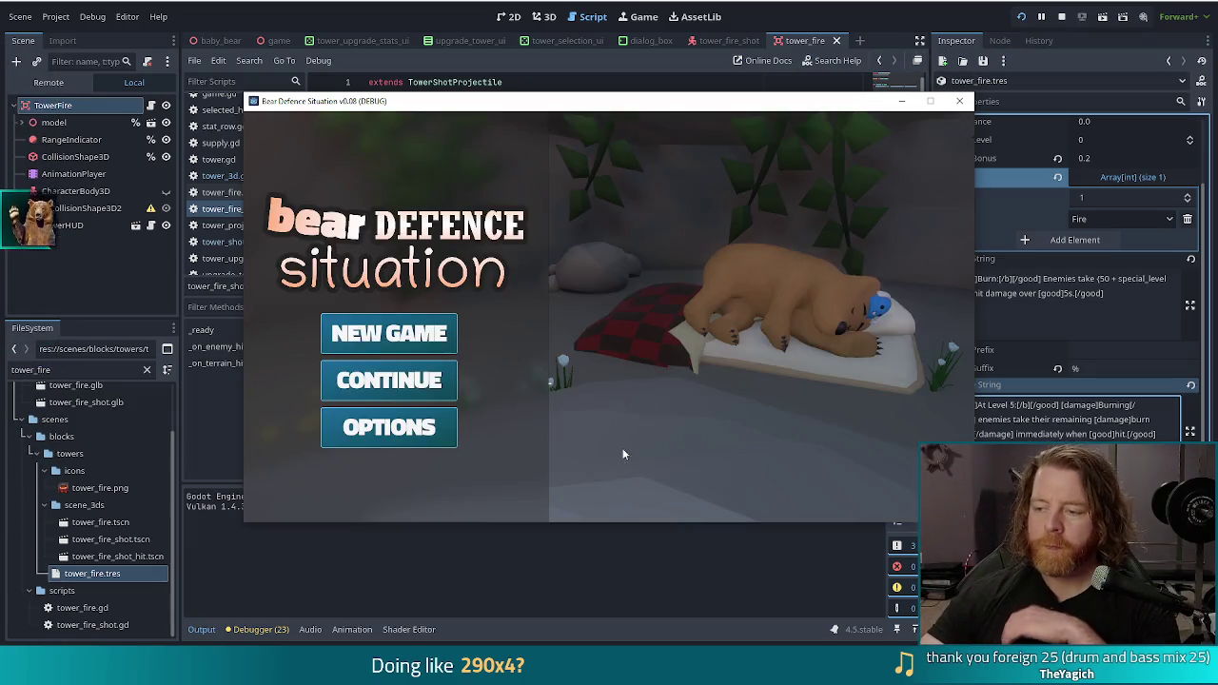
click(388, 333)
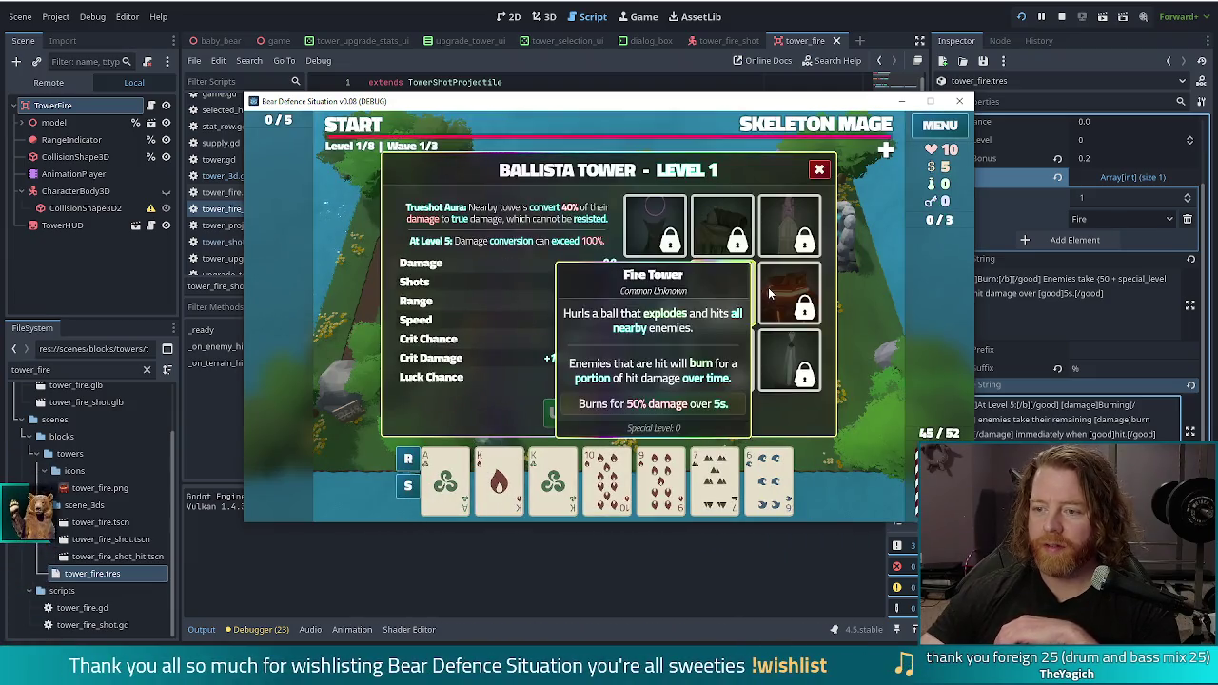
Upgrade the Fire Tower to level 2, giving Burn 60% and Damage 5.0.
click(790, 293)
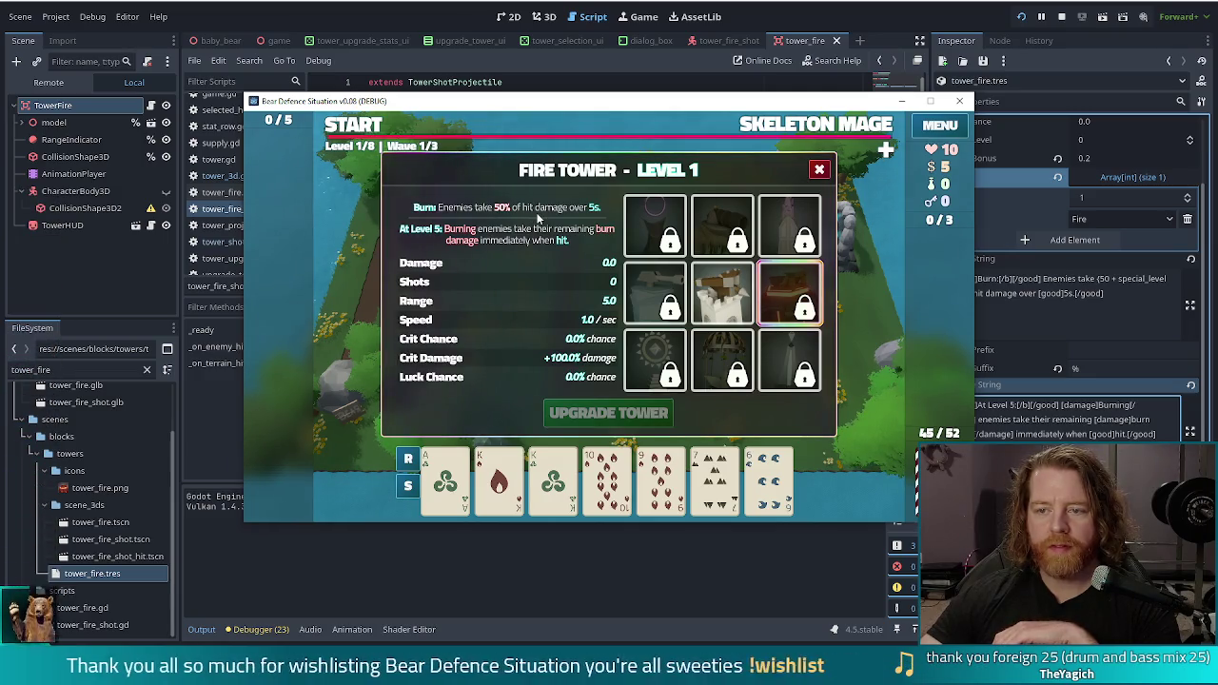
click(542, 269)
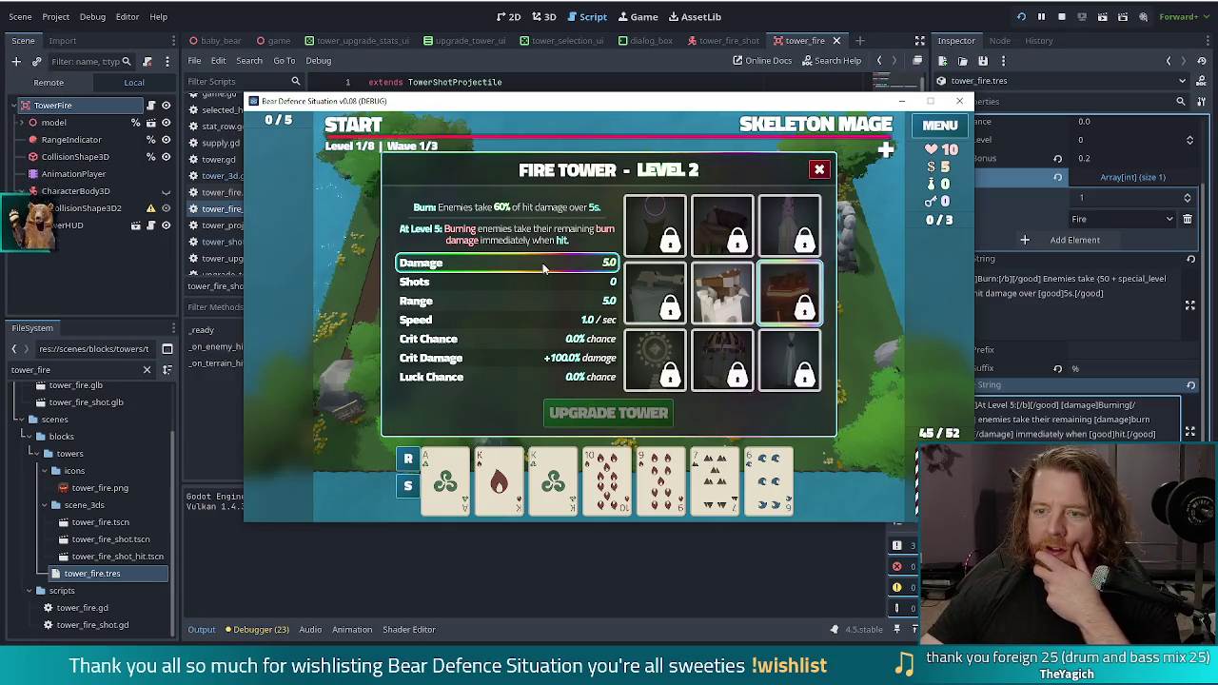